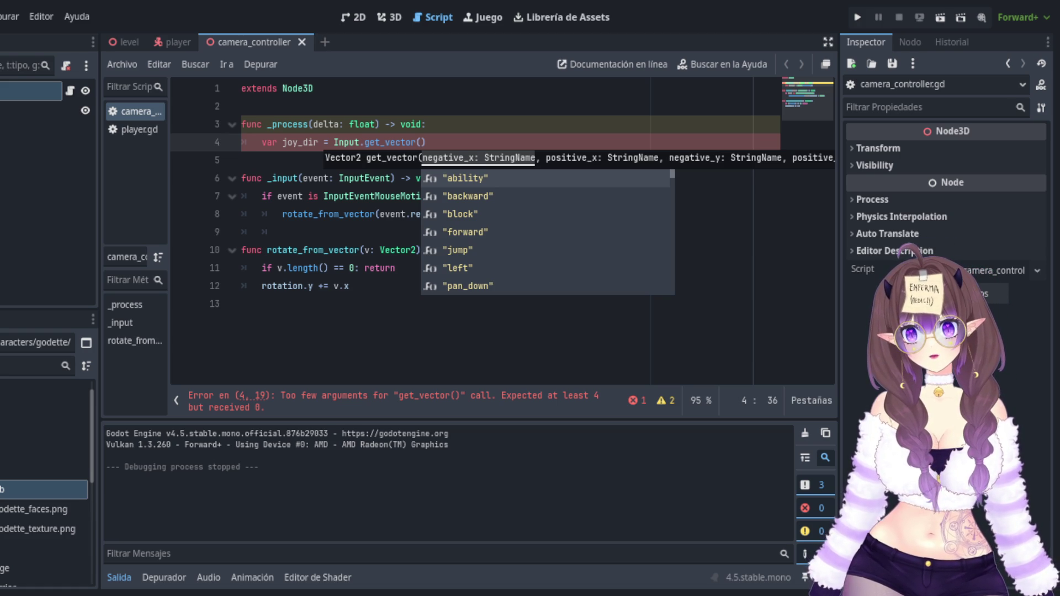
# Enter "pan_left" as the first argument of Input.get_vector() on line 4
pyautogui.write('pan')
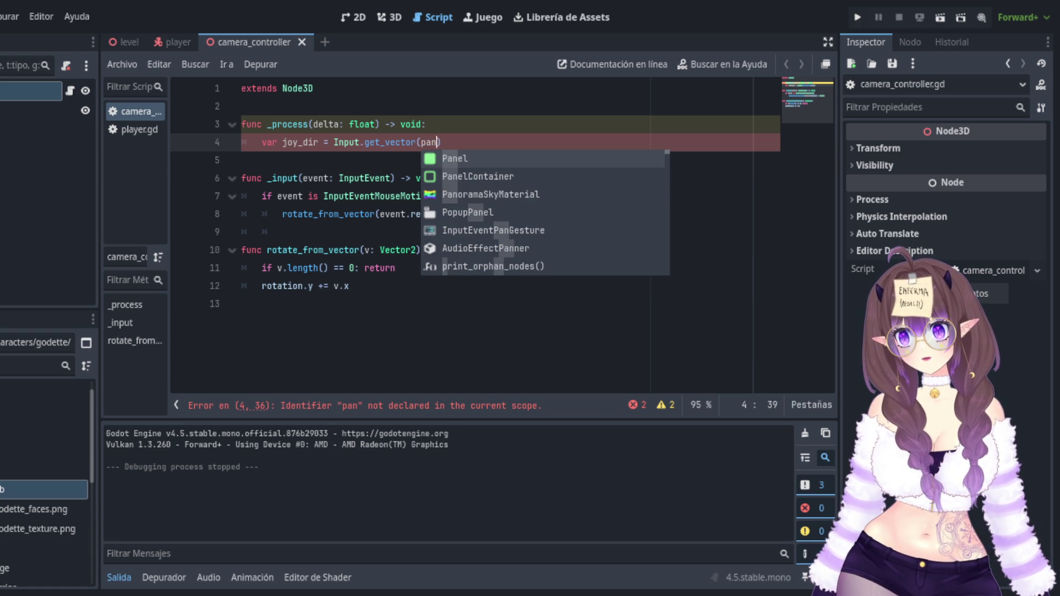
pyautogui.press('BackSpace')
pyautogui.press('BackSpace')
pyautogui.press('BackSpace')
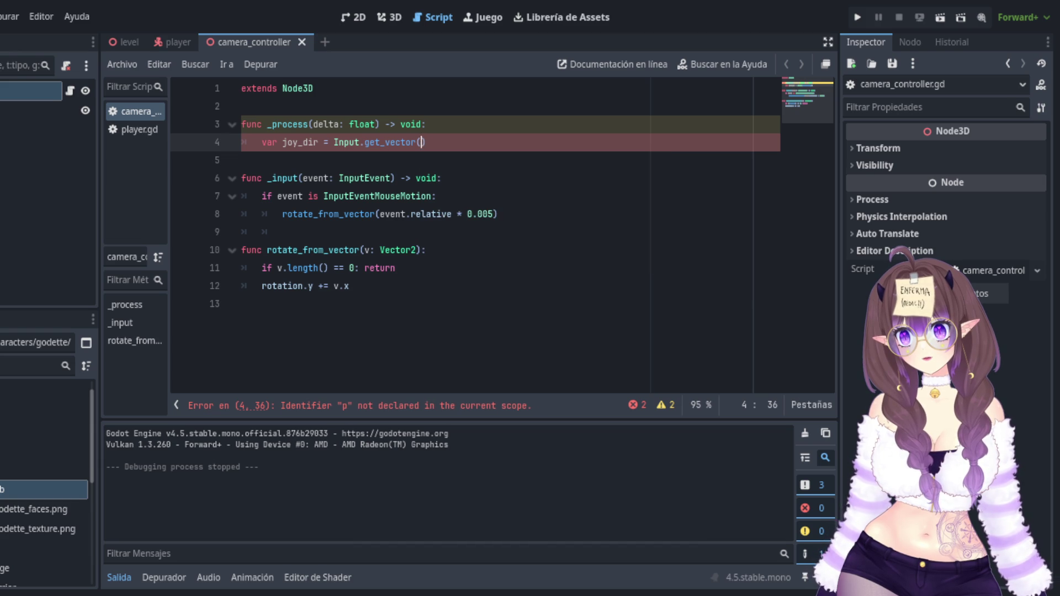
pyautogui.write('pa')
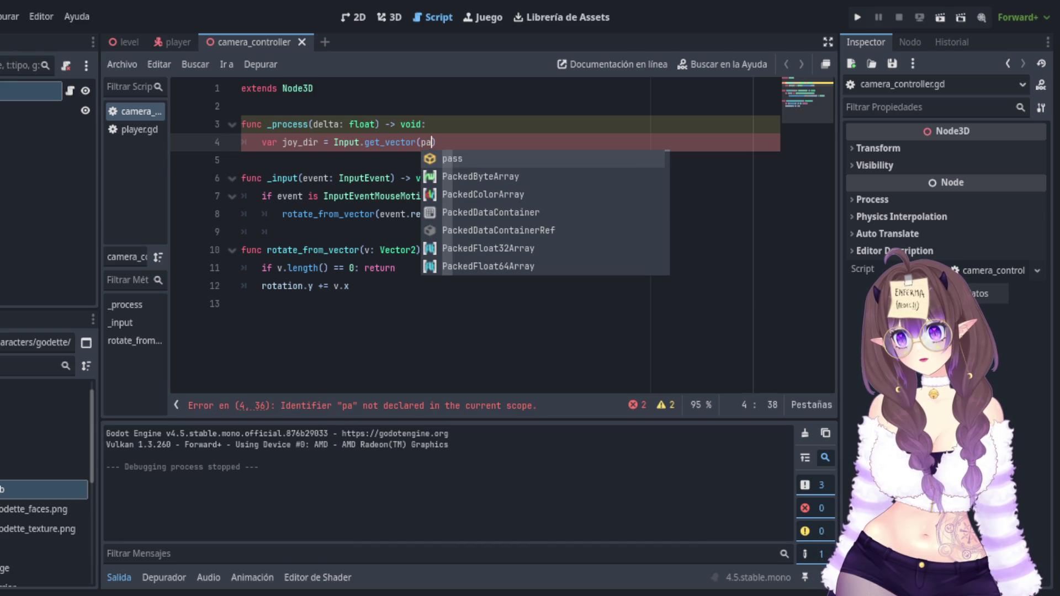
pyautogui.write('n')
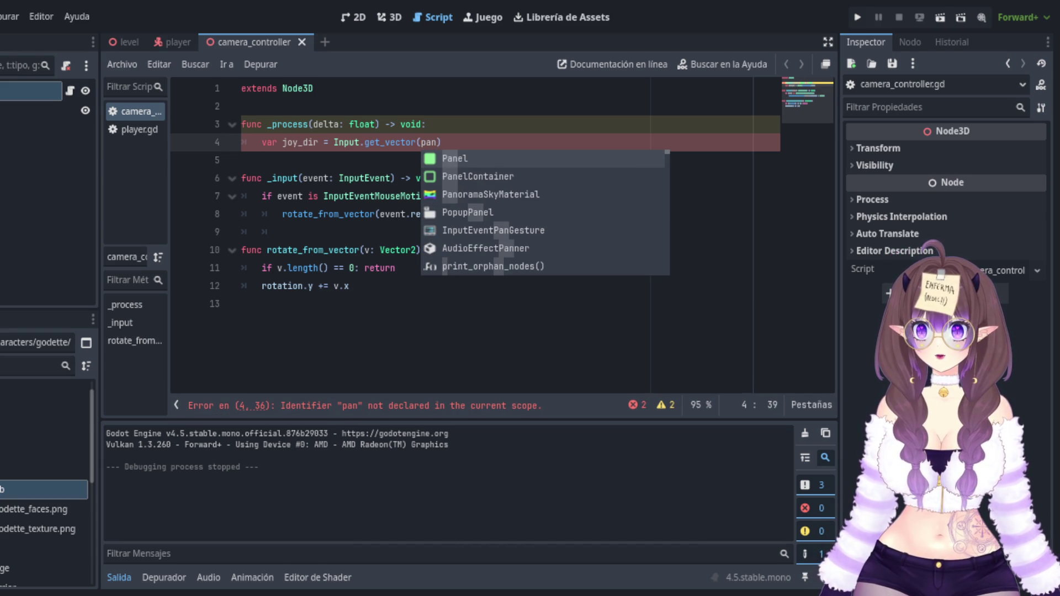
pyautogui.write('_')
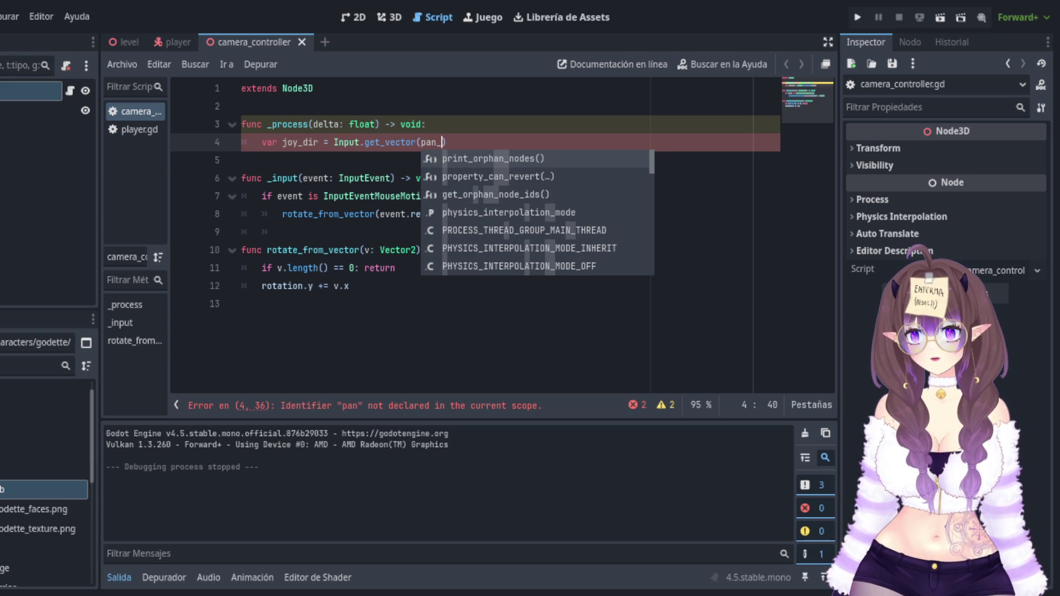
pyautogui.press('BackSpace')
pyautogui.press('BackSpace')
pyautogui.press('BackSpace')
pyautogui.write('"p')
pyautogui.write('an_l')
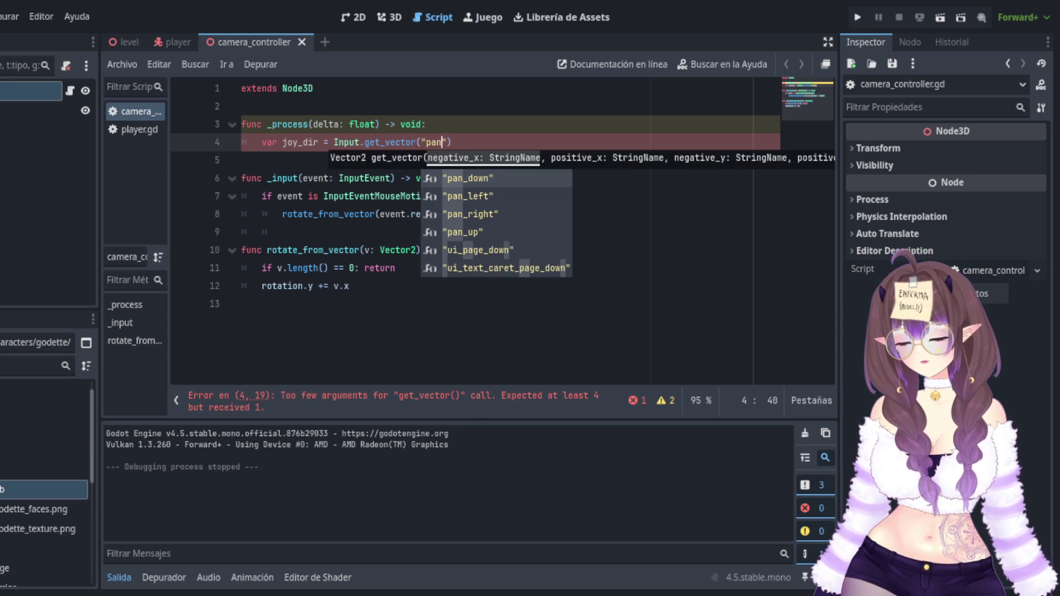
pyautogui.press('Return')
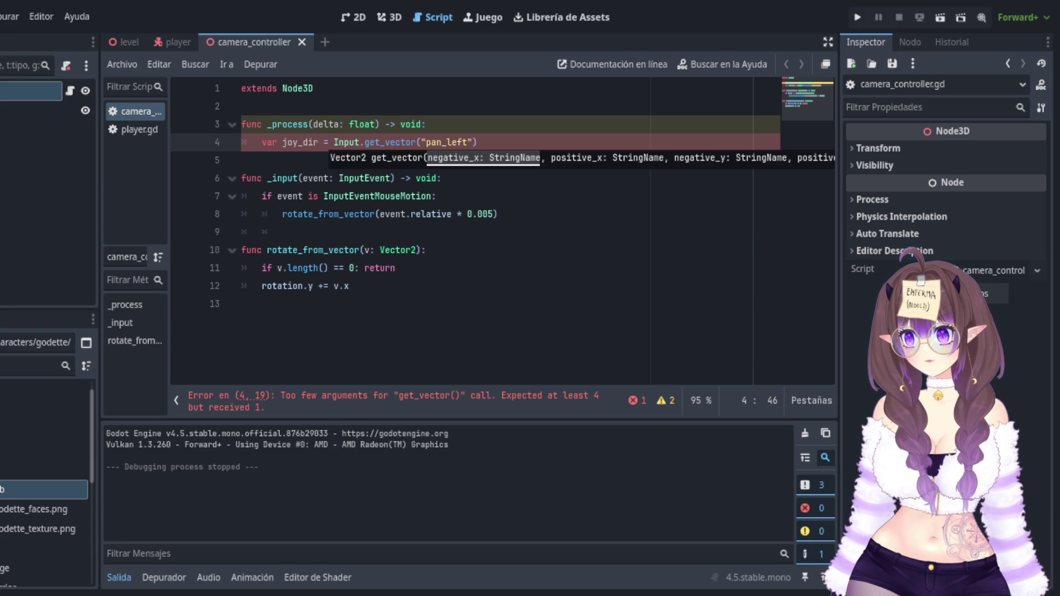
# Add "pan_right" and "pan_up" as the second and third get_vector arguments
pyautogui.write(', "')
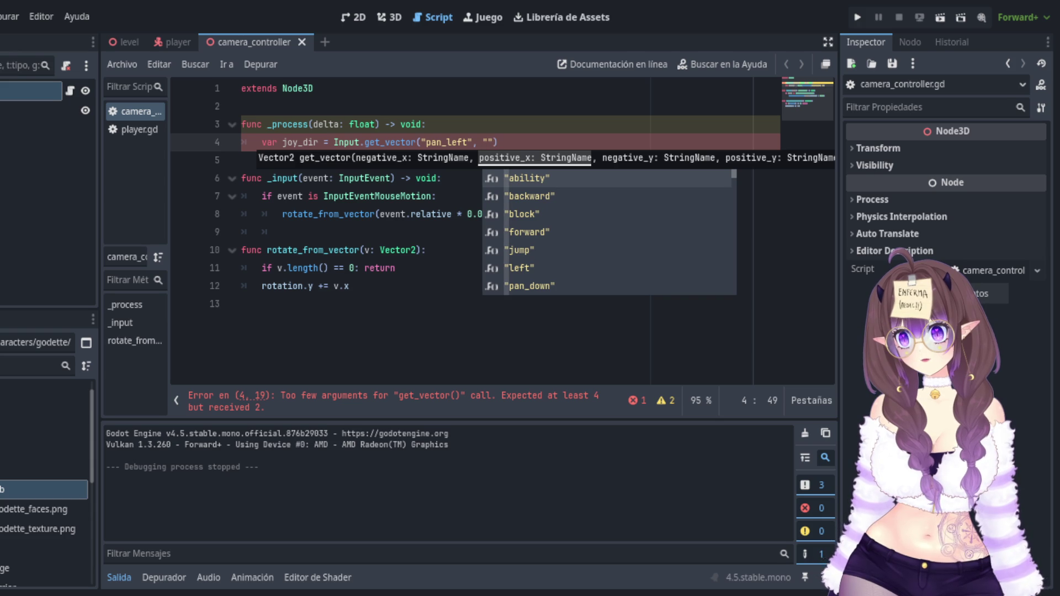
pyautogui.write('pan')
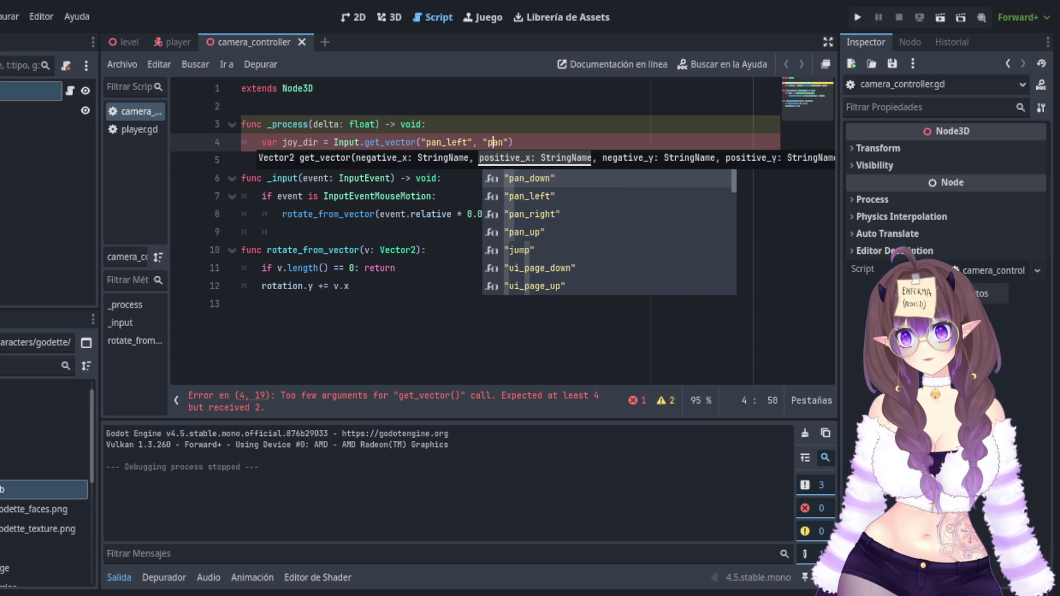
pyautogui.press('Right')
pyautogui.press('Right')
pyautogui.press('Down')
pyautogui.press('Down')
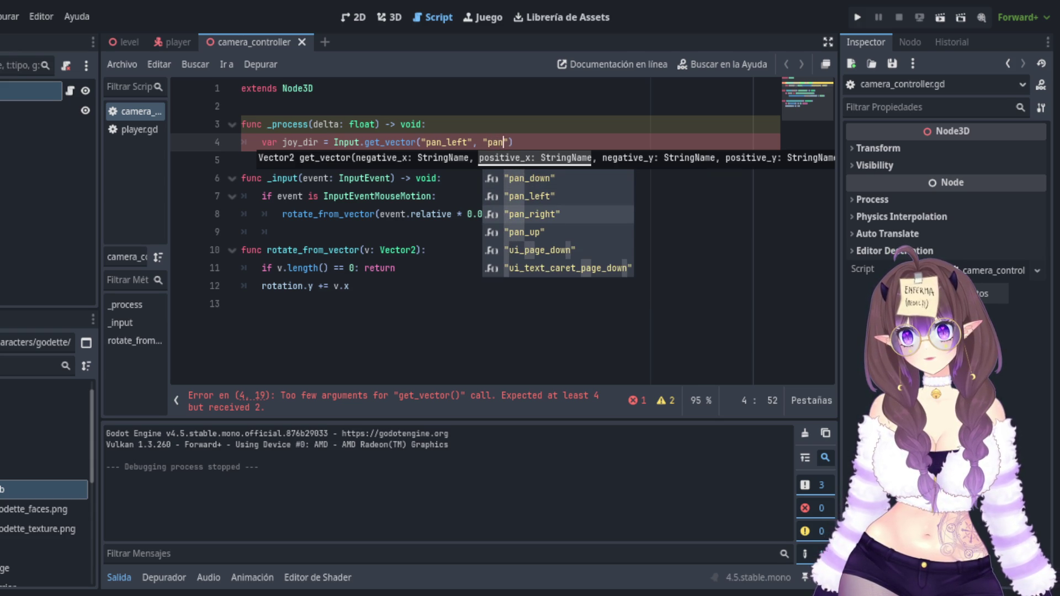
pyautogui.press('Return')
pyautogui.write(',')
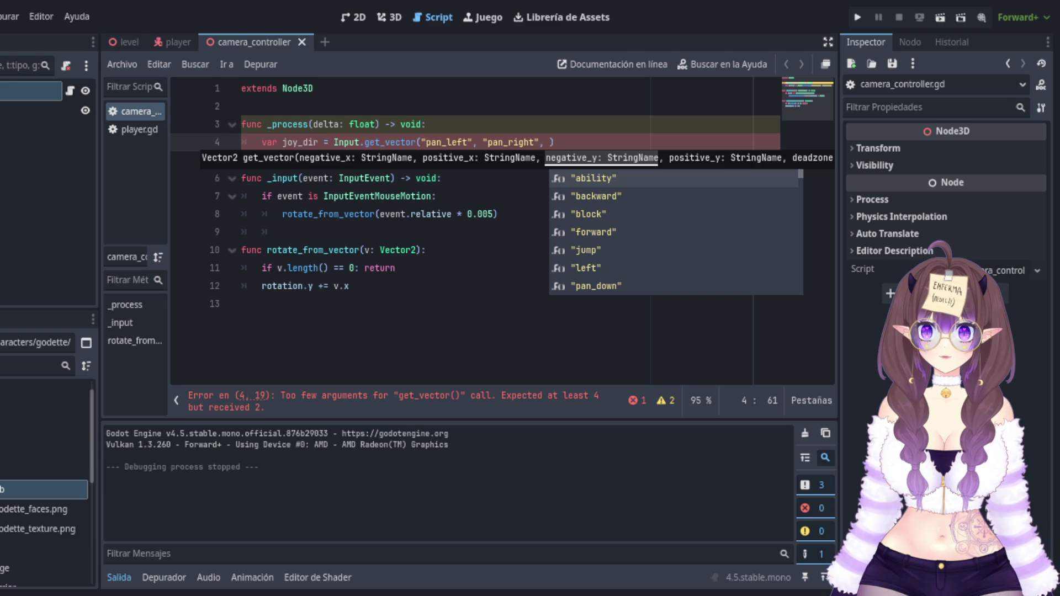
pyautogui.write('"pan')
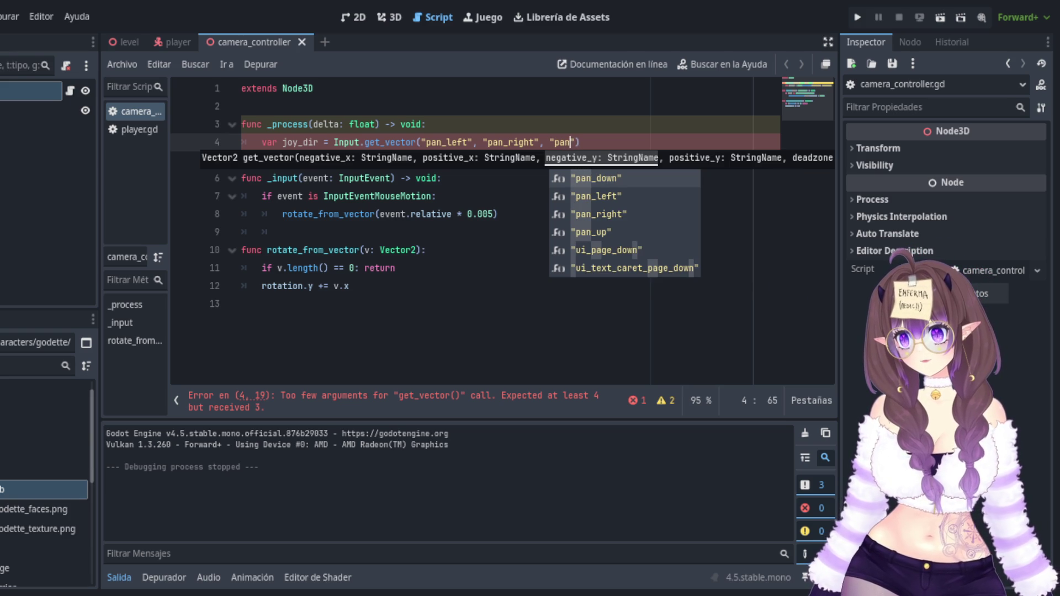
pyautogui.press('Down')
pyautogui.press('Down')
pyautogui.press('Down')
pyautogui.press('Return')
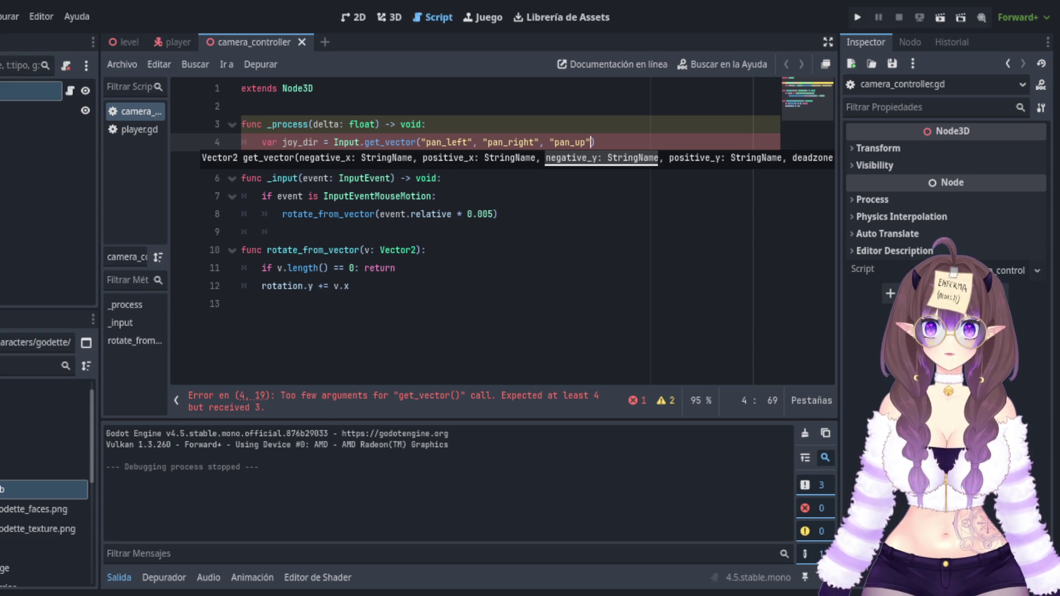
# Add "pan_down" as the fourth get_vector argument and start a new line 5
pyautogui.write(', "pan')
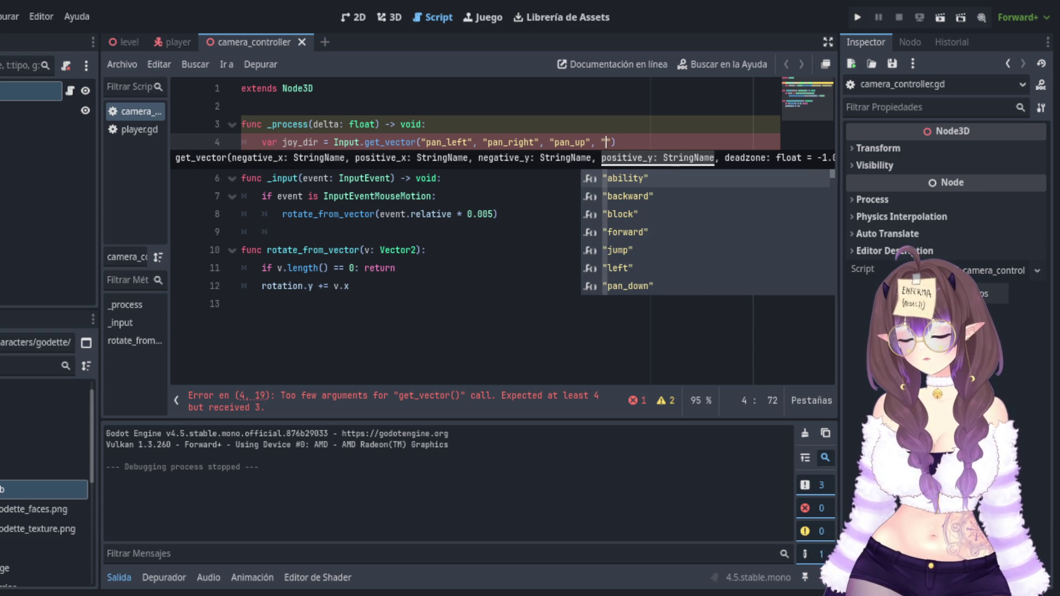
pyautogui.press('Return')
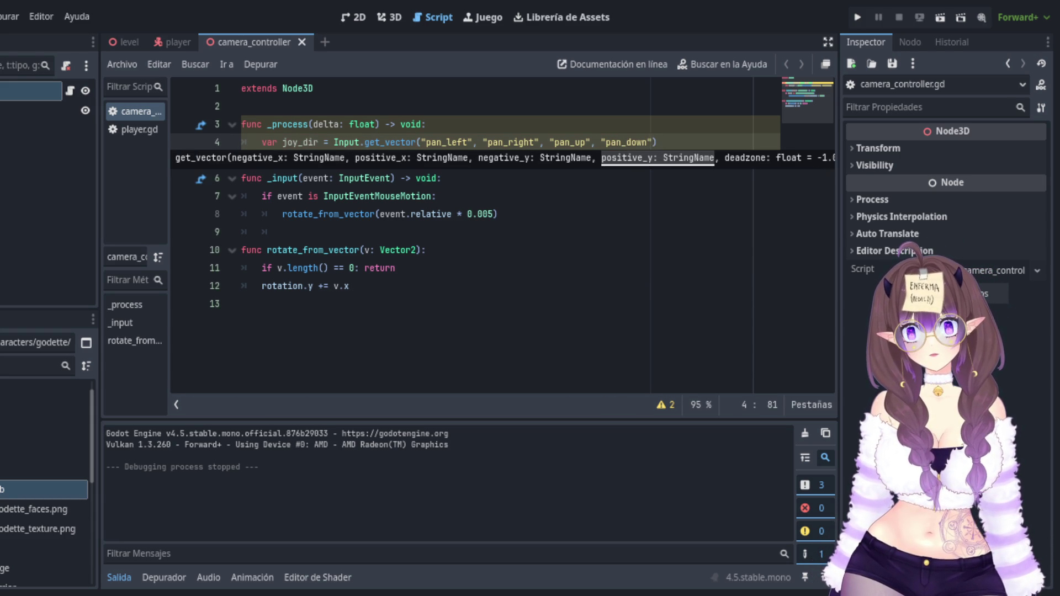
pyautogui.press('End')
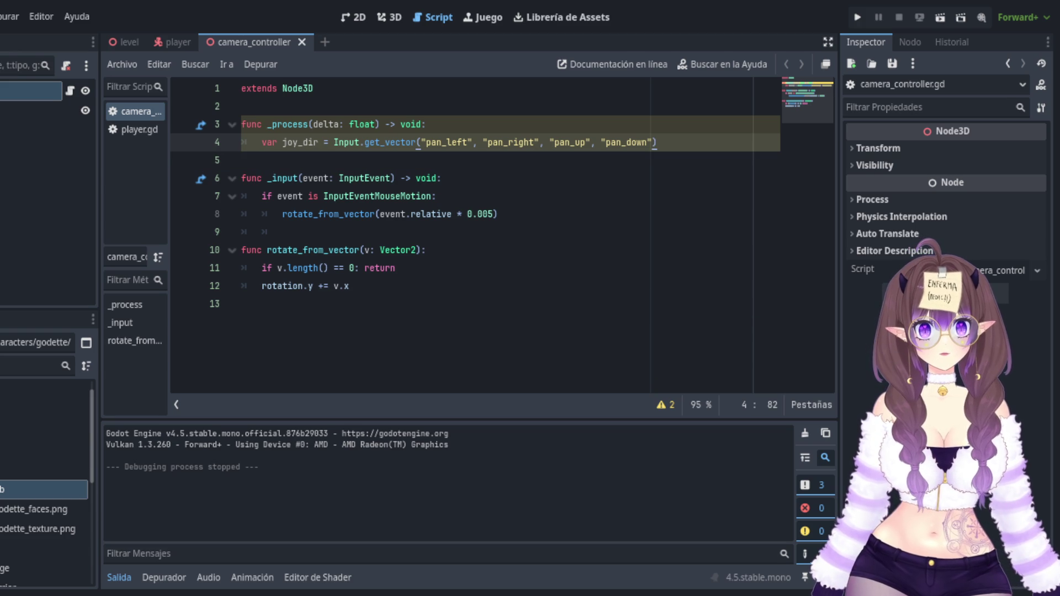
pyautogui.press('Return')
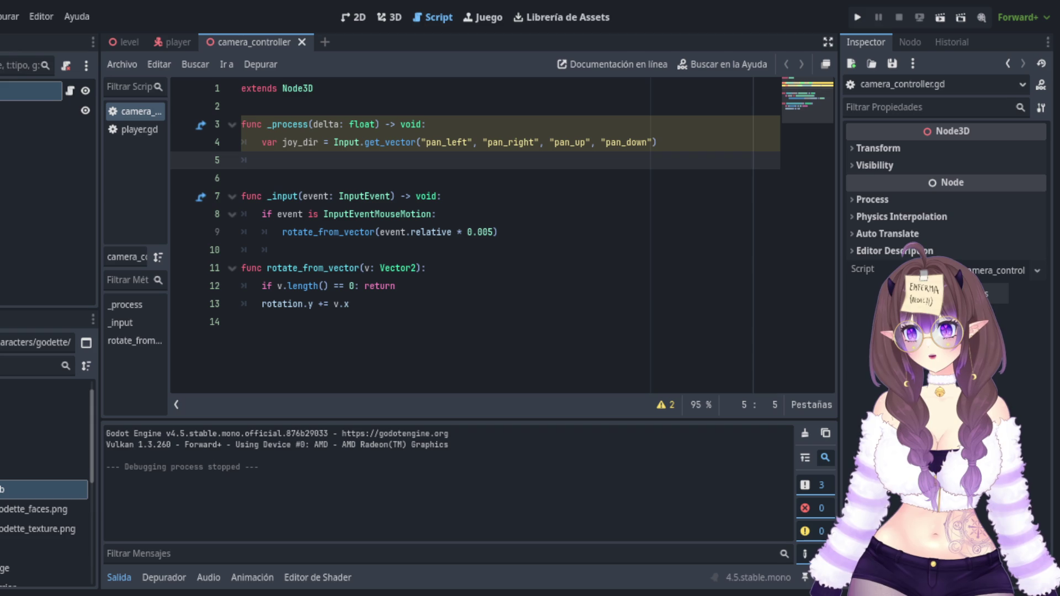
# Begin line 5 with a rotate_from_vector(joy_dir * delta call
pyautogui.write('rotat')
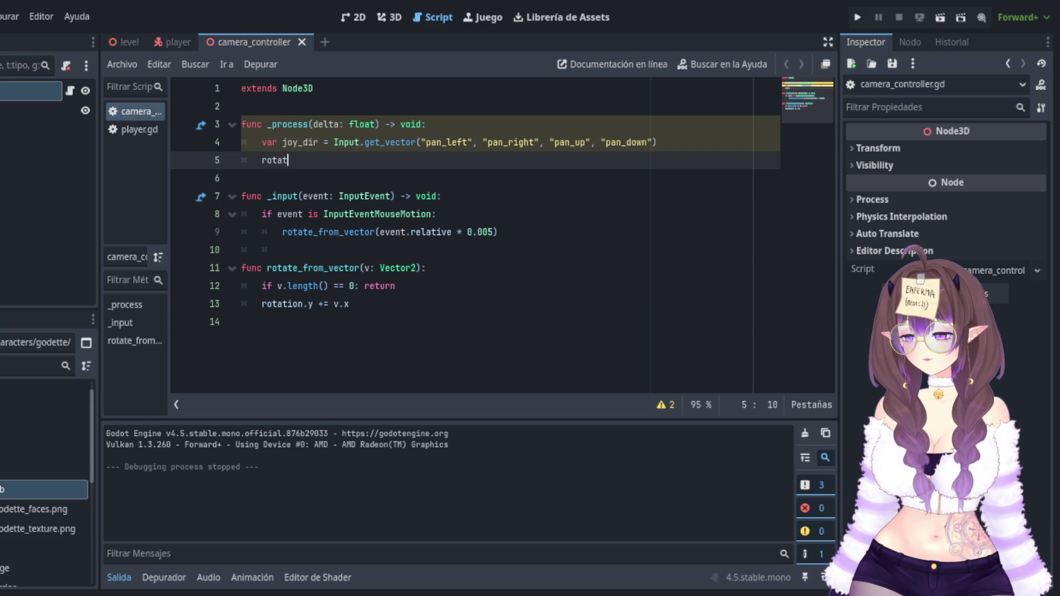
pyautogui.write('e')
pyautogui.press('Return')
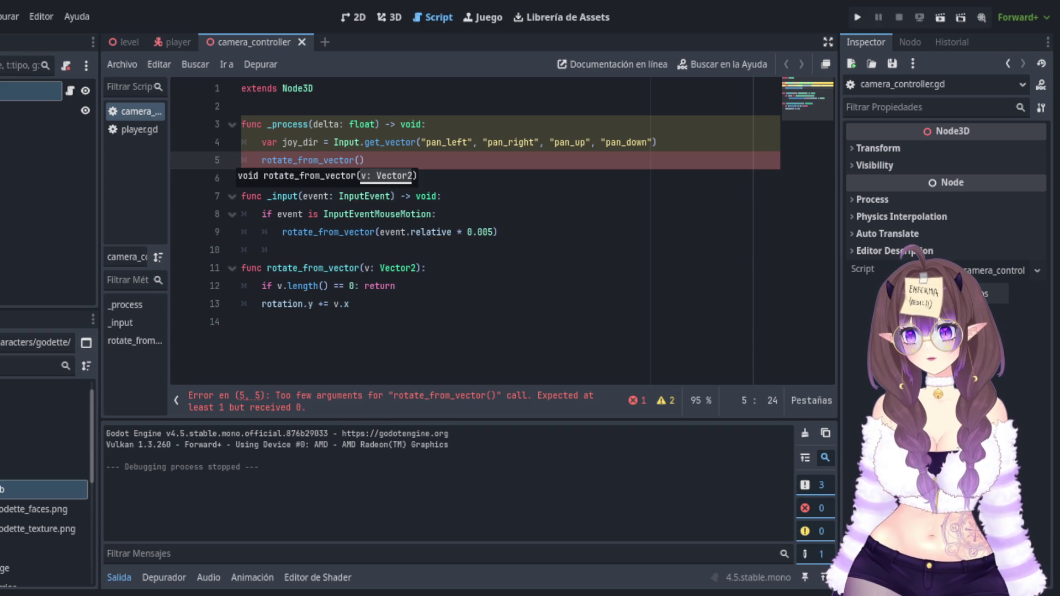
pyautogui.write('joy')
pyautogui.press('Return')
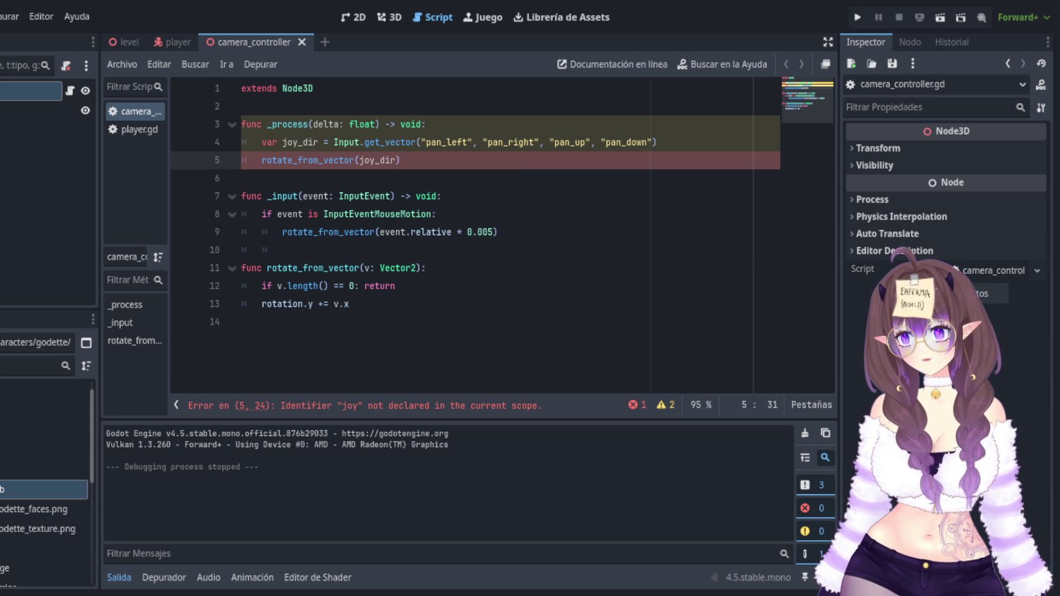
pyautogui.write('* delta')
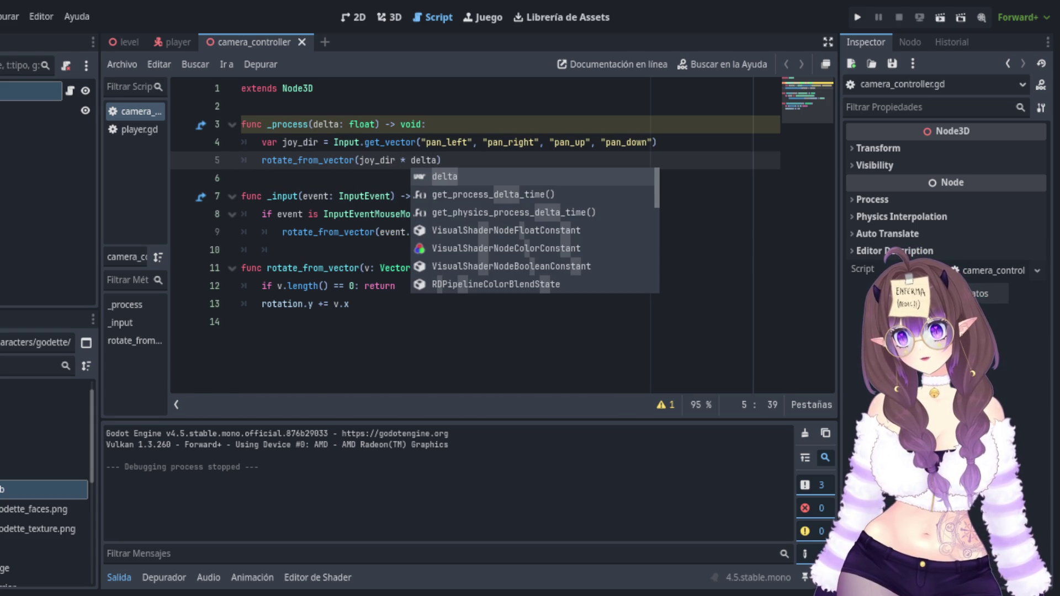
pyautogui.press('Escape')
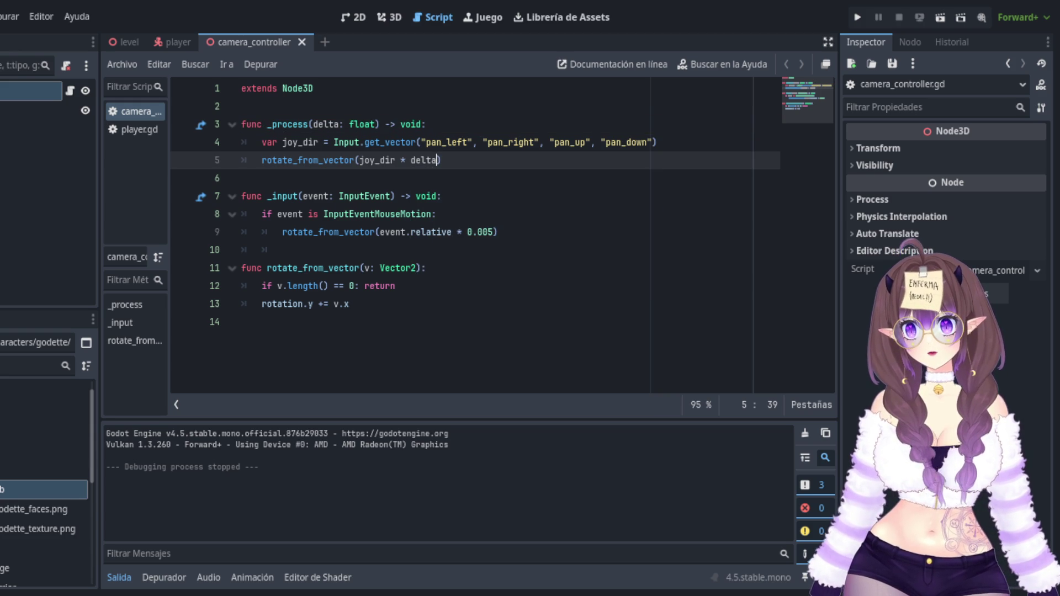
# Multiply the direction by Vector2(horizontal_acceleration, vertical_acceleration)
pyautogui.write('**')
pyautogui.press('BackSpace')
pyautogui.write('Vector')
pyautogui.press('Return')
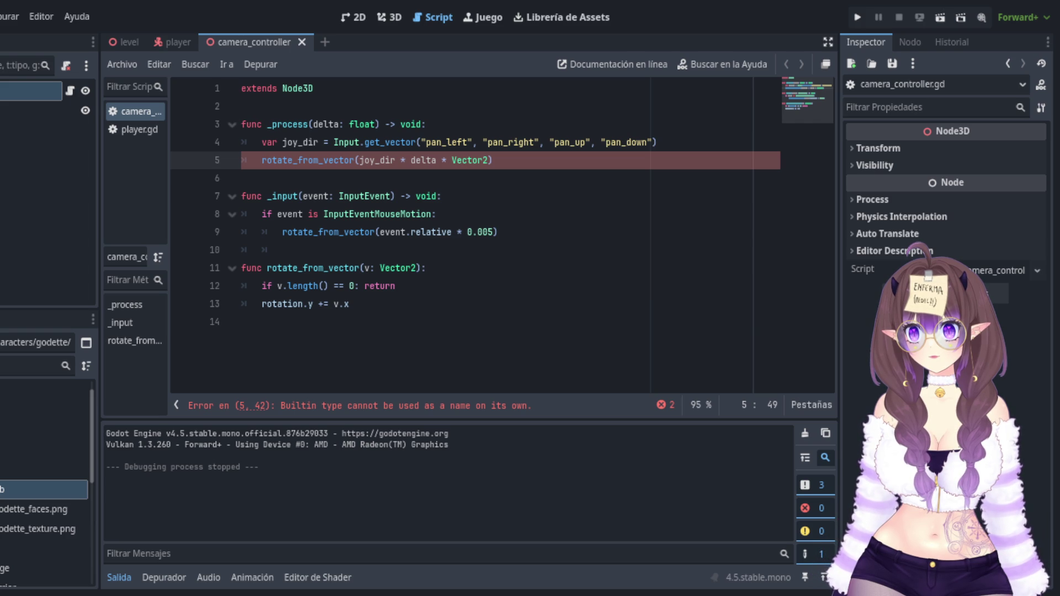
pyautogui.write('(hori')
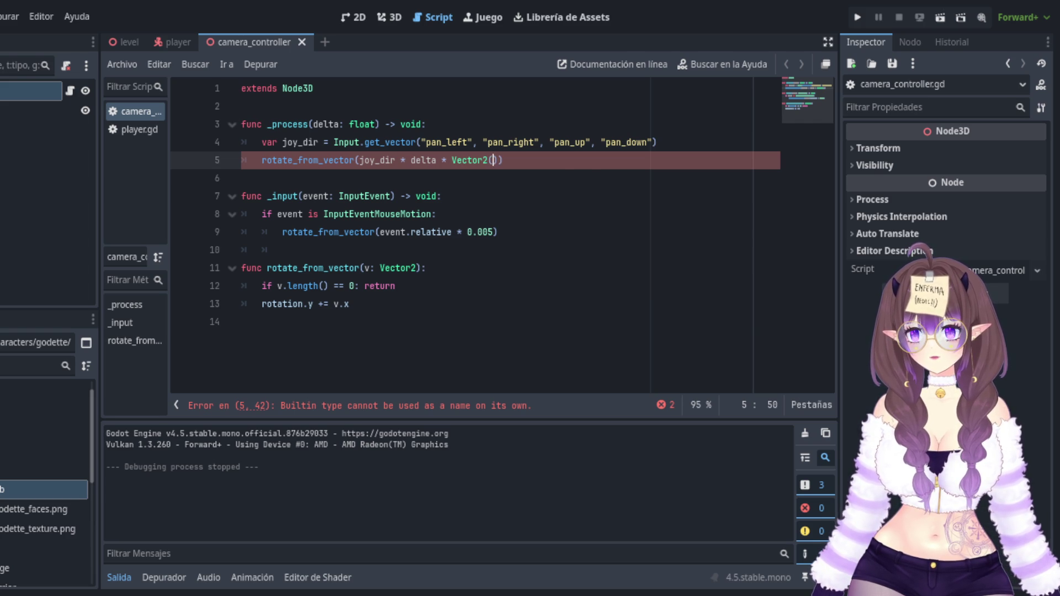
pyautogui.write('zon')
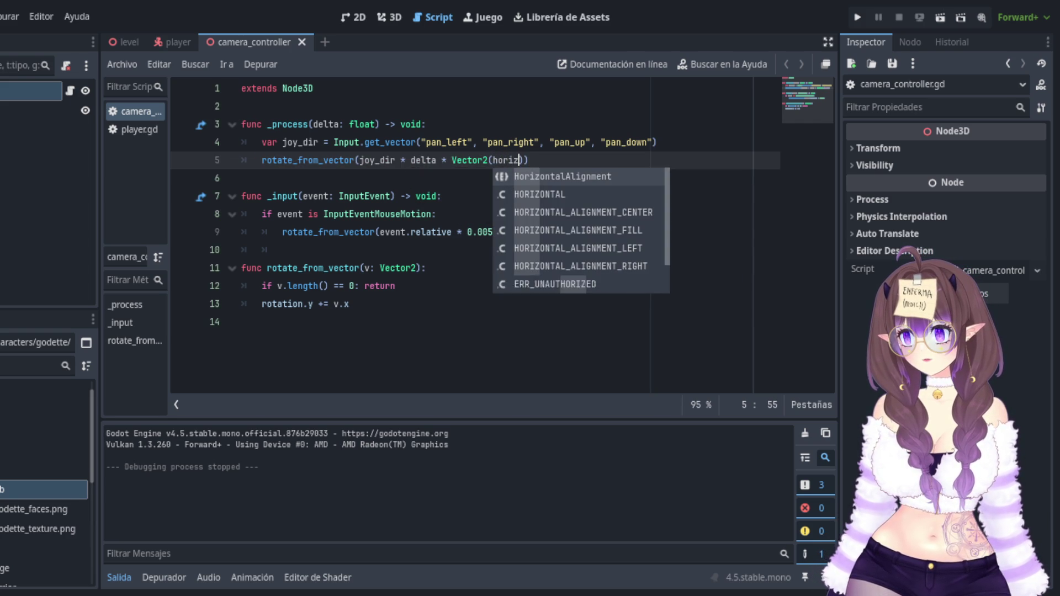
pyautogui.write('tal')
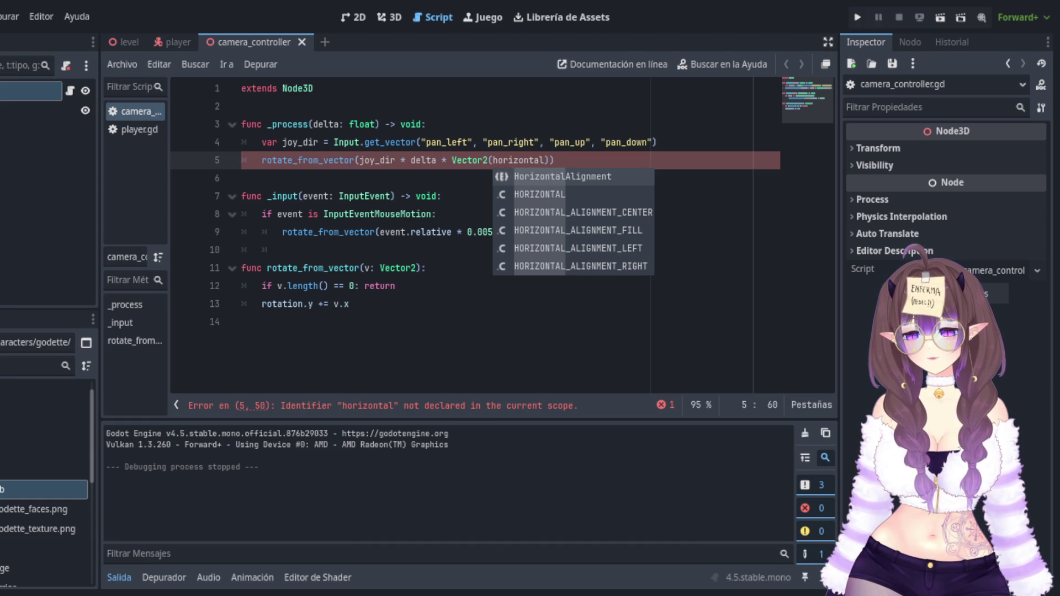
pyautogui.write('_acceleration')
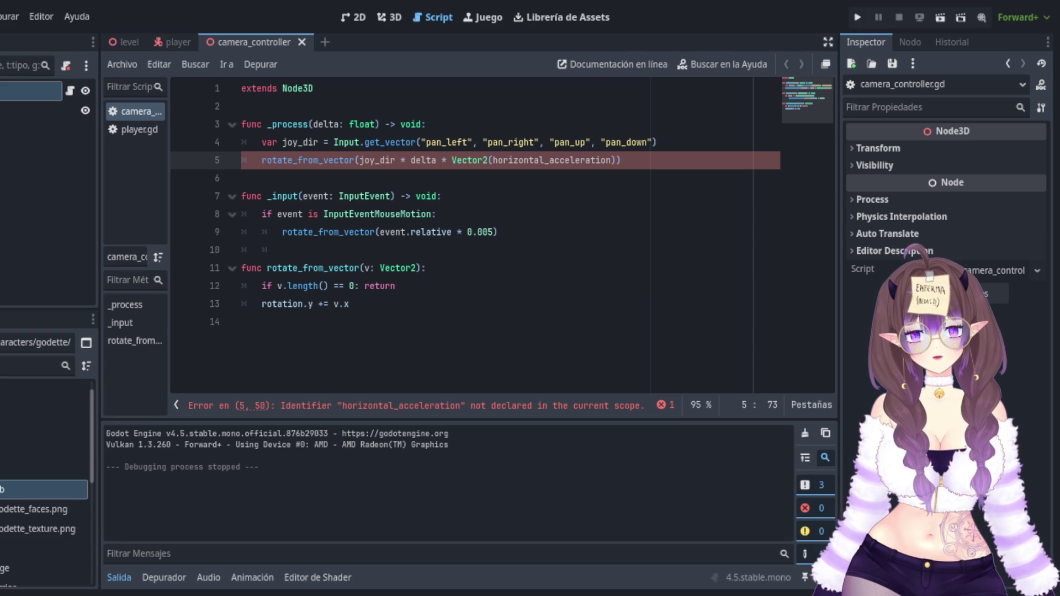
pyautogui.write(',')
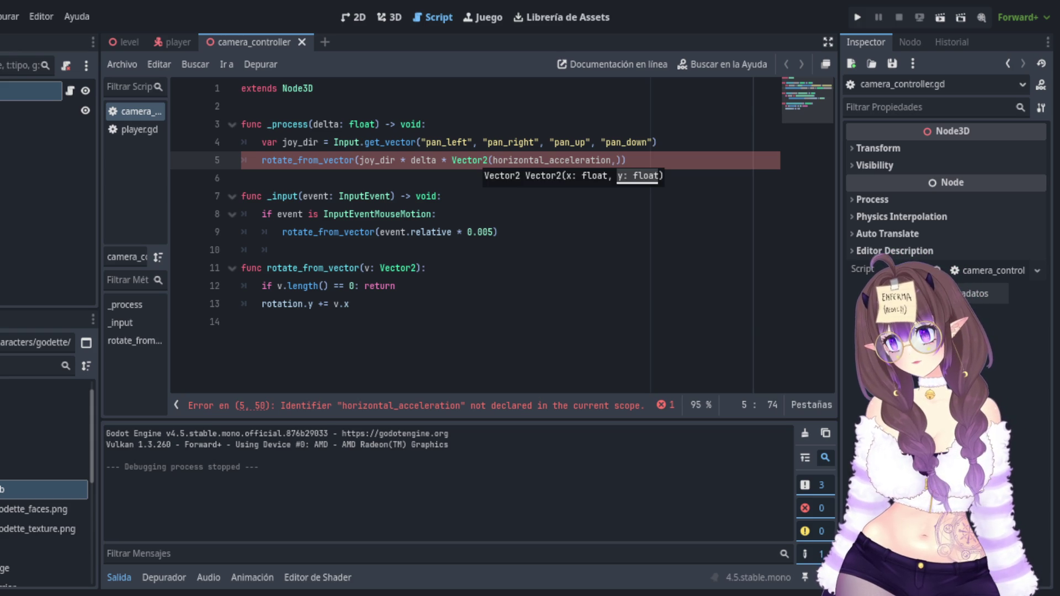
pyautogui.write(' vertical')
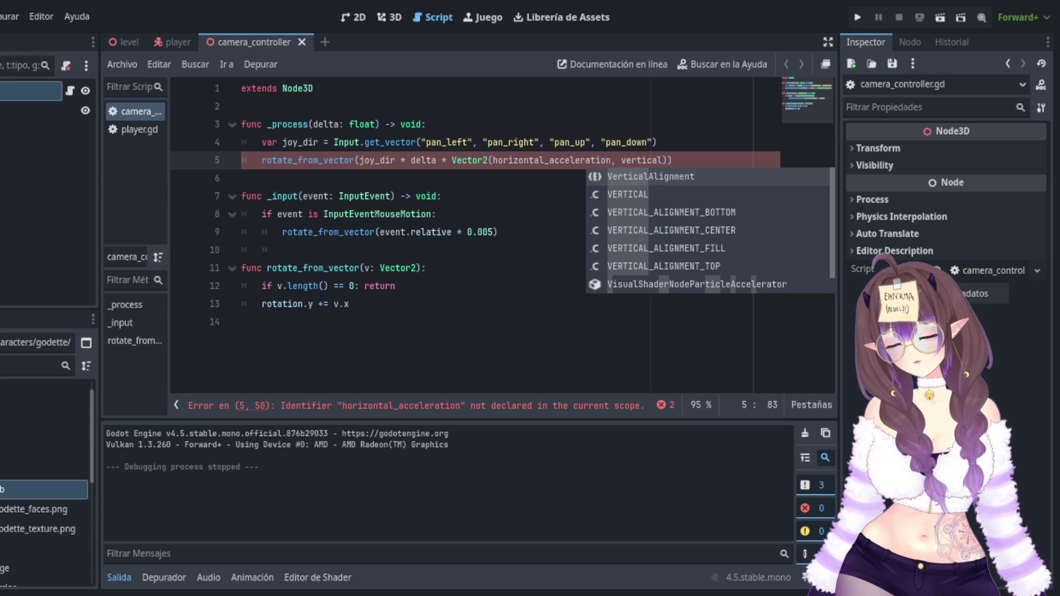
pyautogui.write('_a')
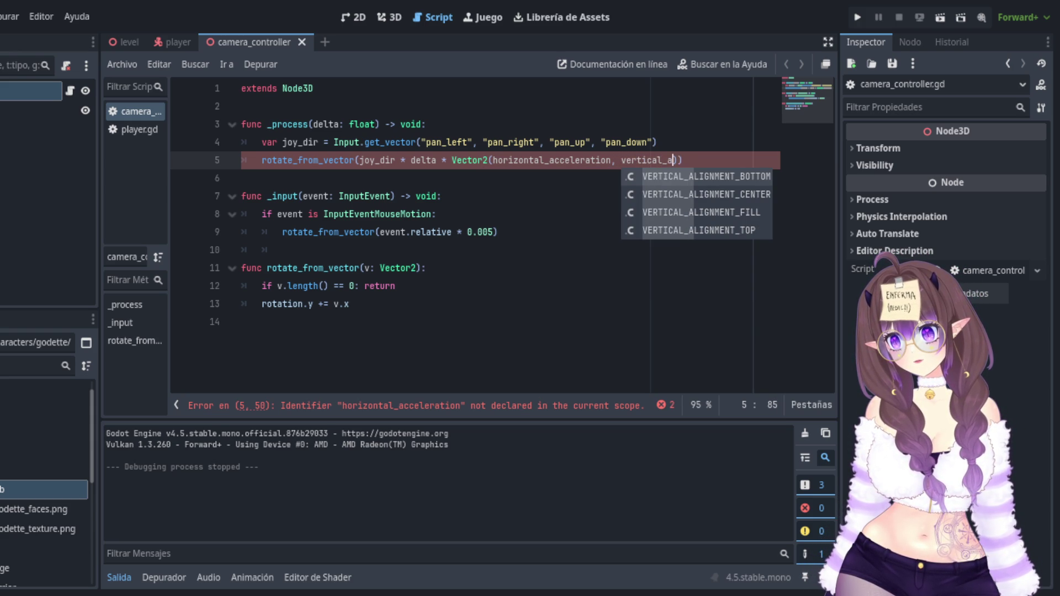
pyautogui.write('cceleration')
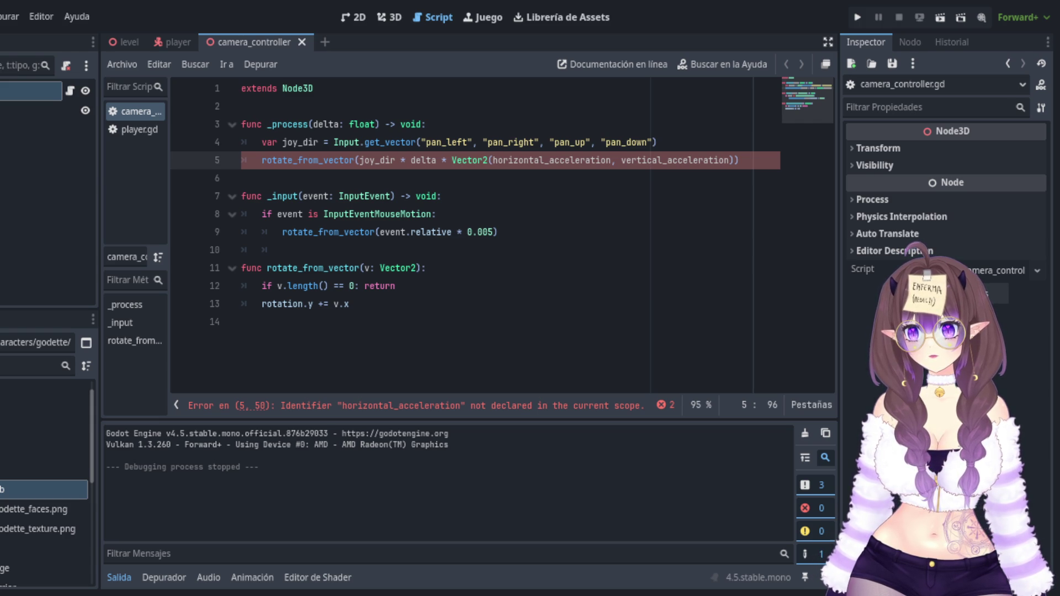
pyautogui.click(241, 106)
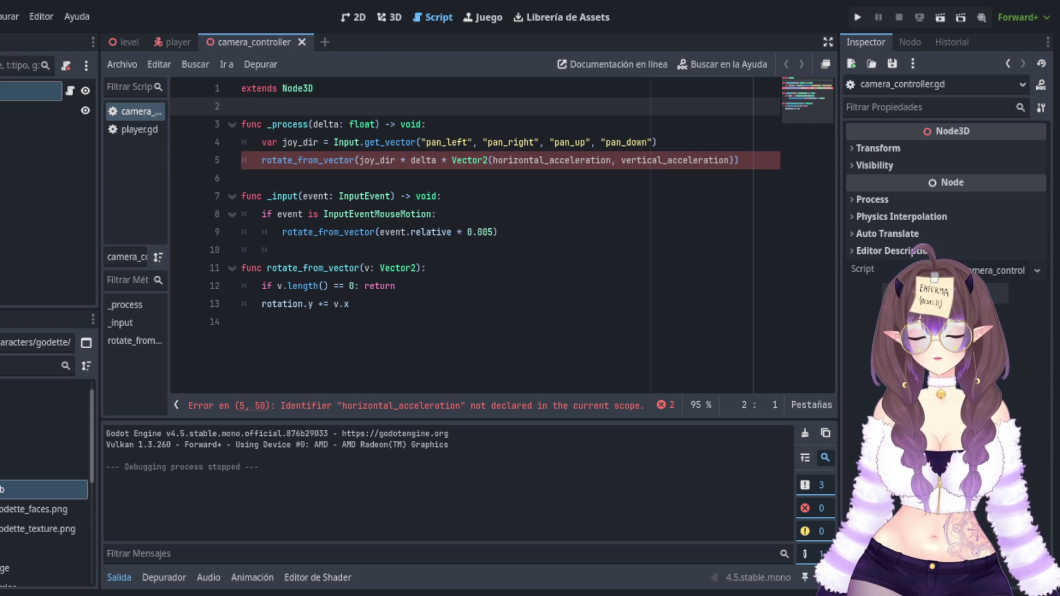
pyautogui.press('Return')
pyautogui.press('Up')
pyautogui.press('Return')
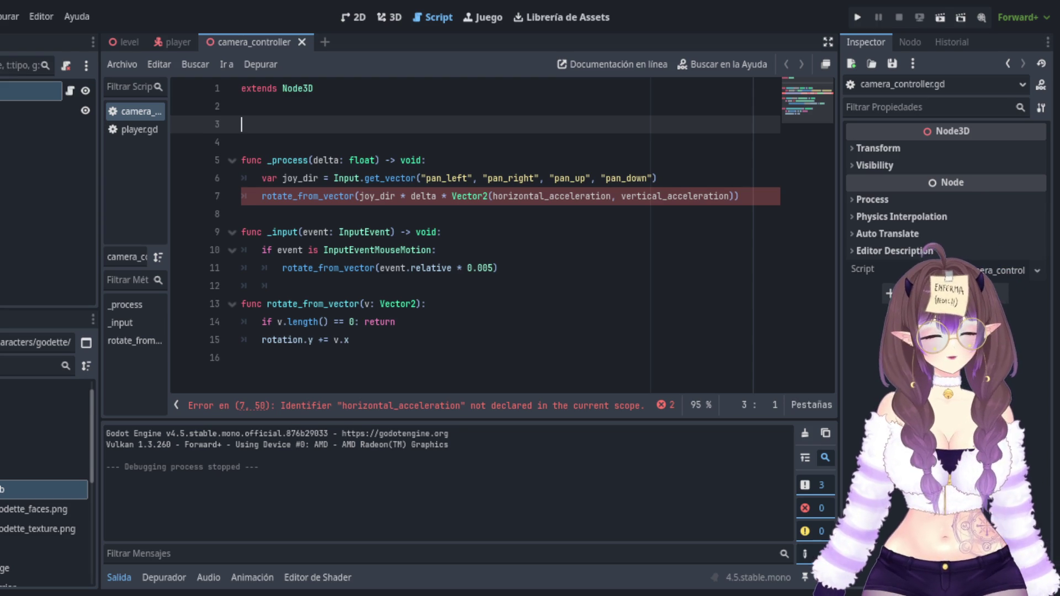
pyautogui.write('@')
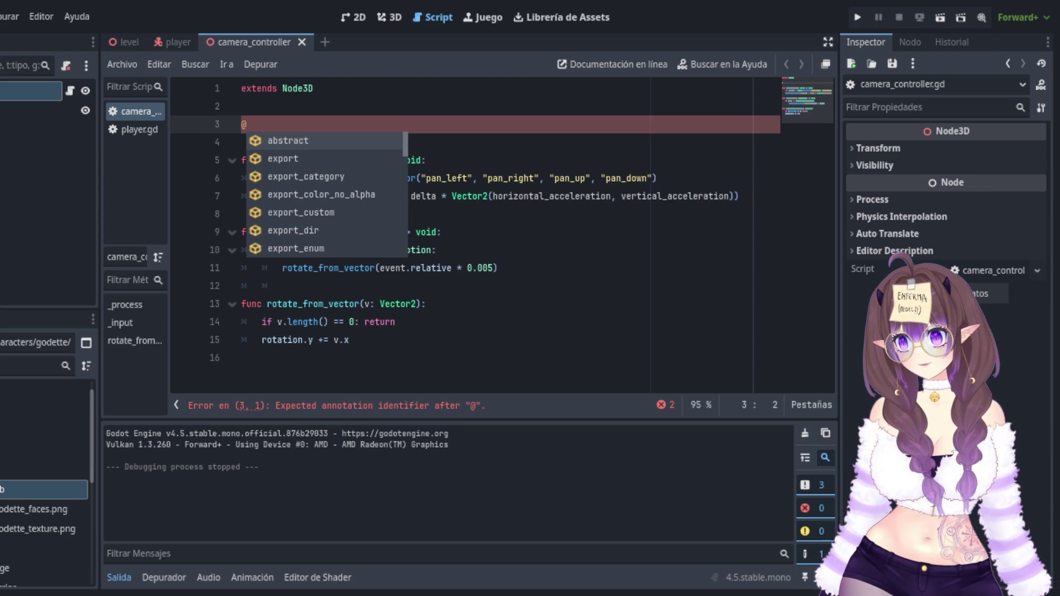
pyautogui.press('Down')
pyautogui.press('Return')
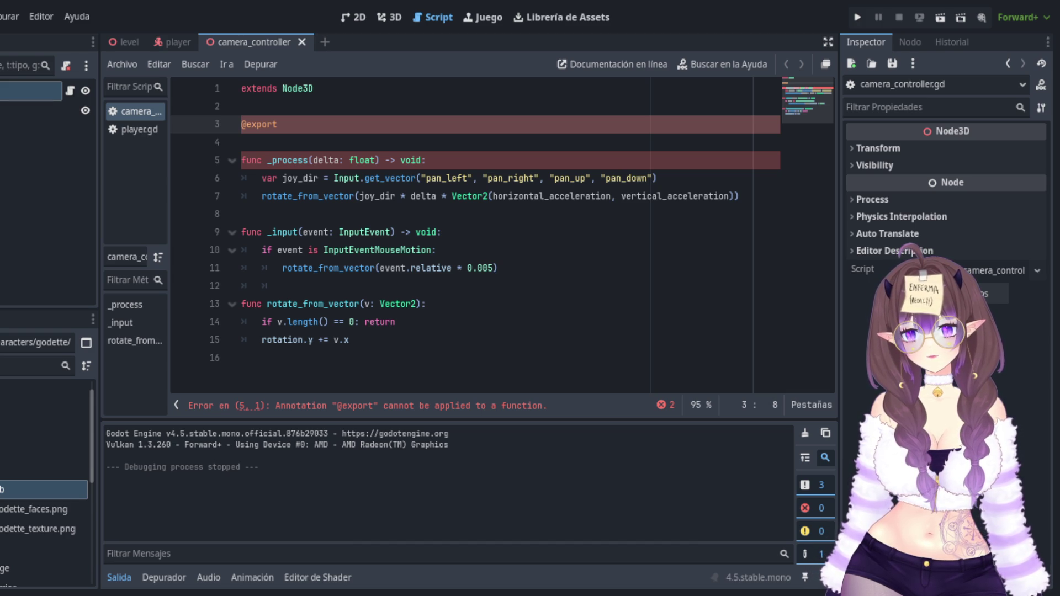
pyautogui.write('vas')
pyautogui.press('BackSpace')
pyautogui.write('r')
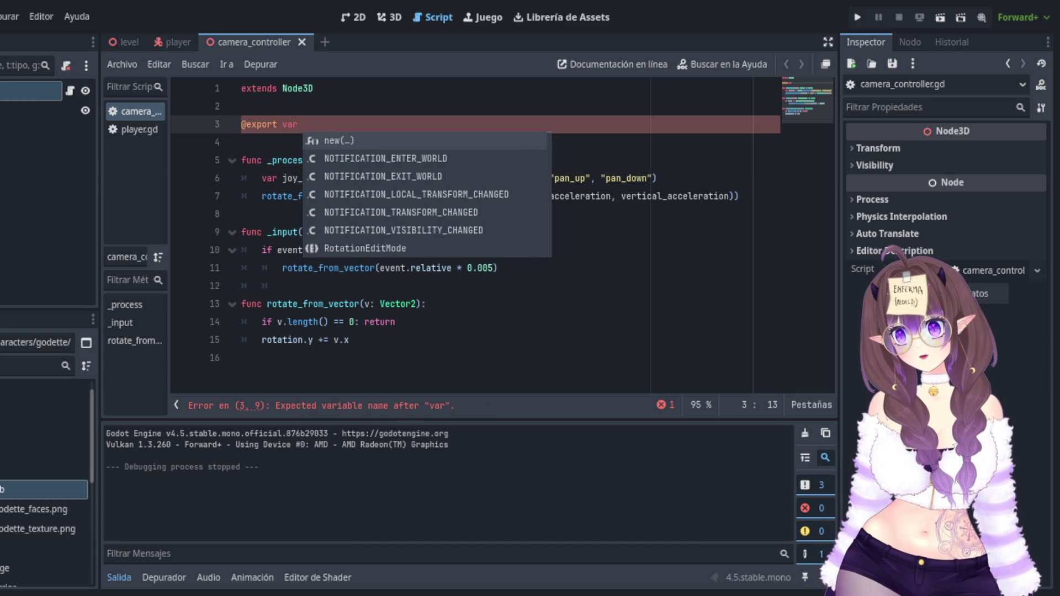
# Name the variable horizontal_acceleration, copied from line 7, with default := 2.0
pyautogui.click(739, 196)
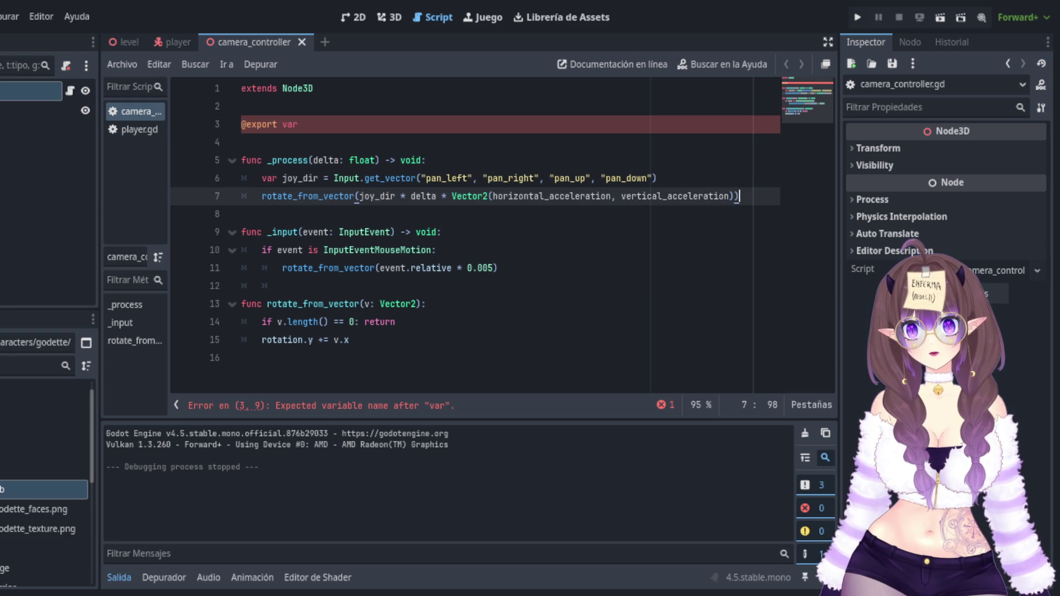
pyautogui.moveTo(611, 196); pyautogui.dragTo(494, 196)
pyautogui.hotkey('ctrl', 'c')
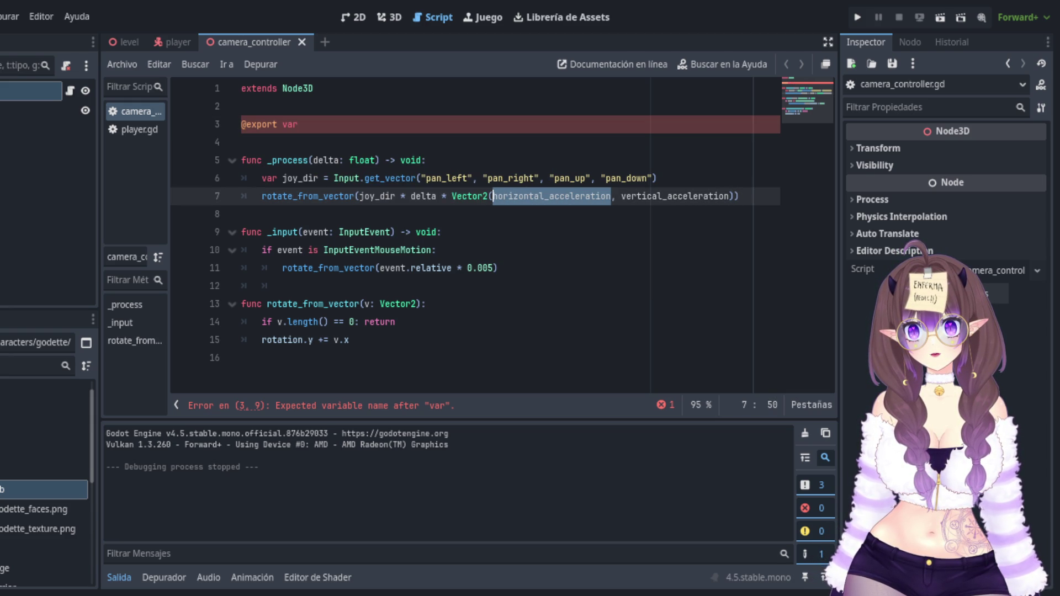
pyautogui.click(304, 125)
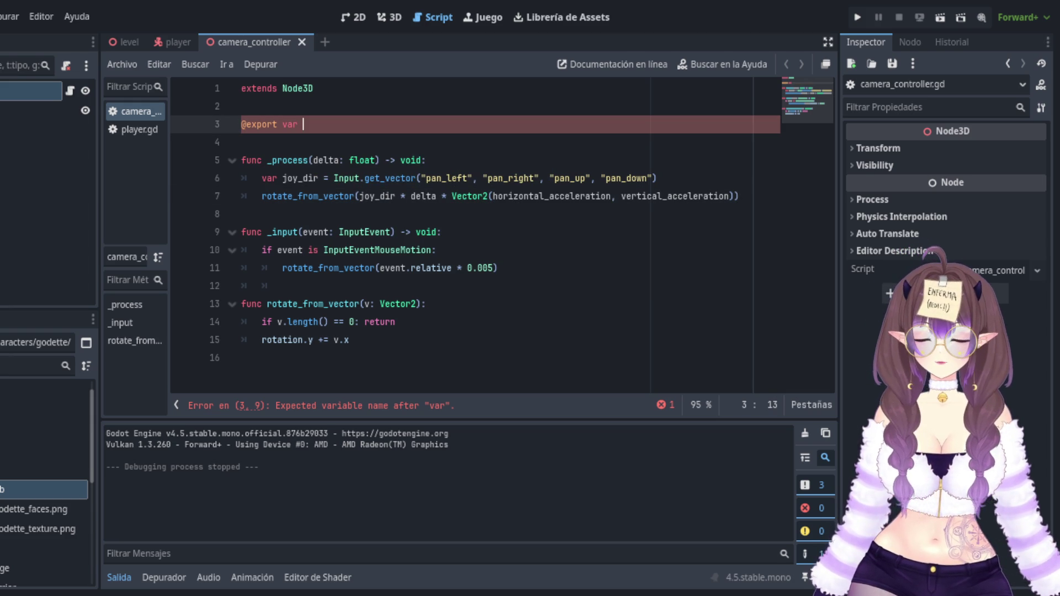
pyautogui.hotkey('ctrl', 'v')
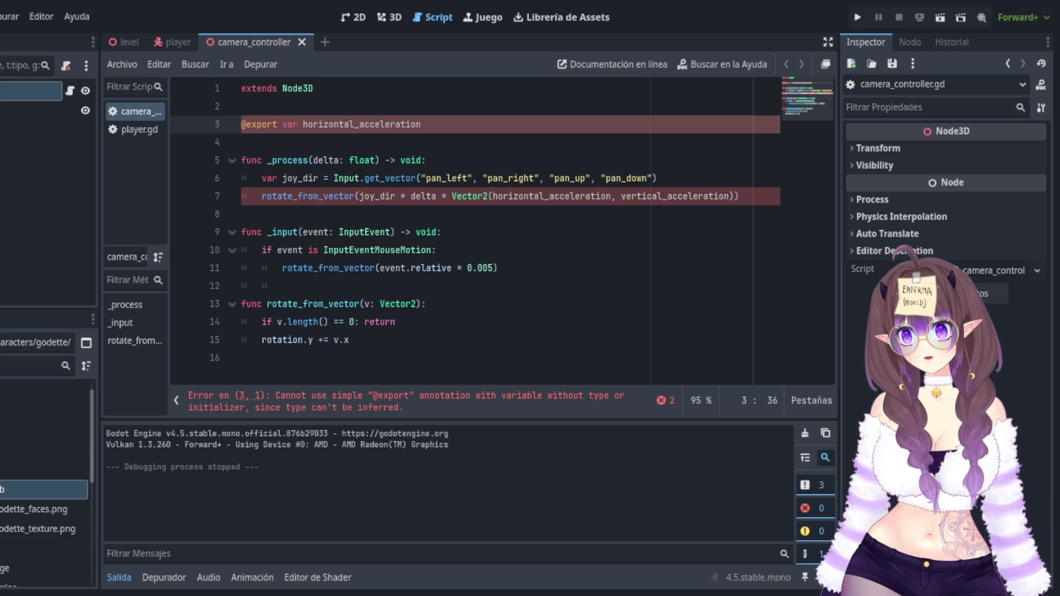
pyautogui.write(':=')
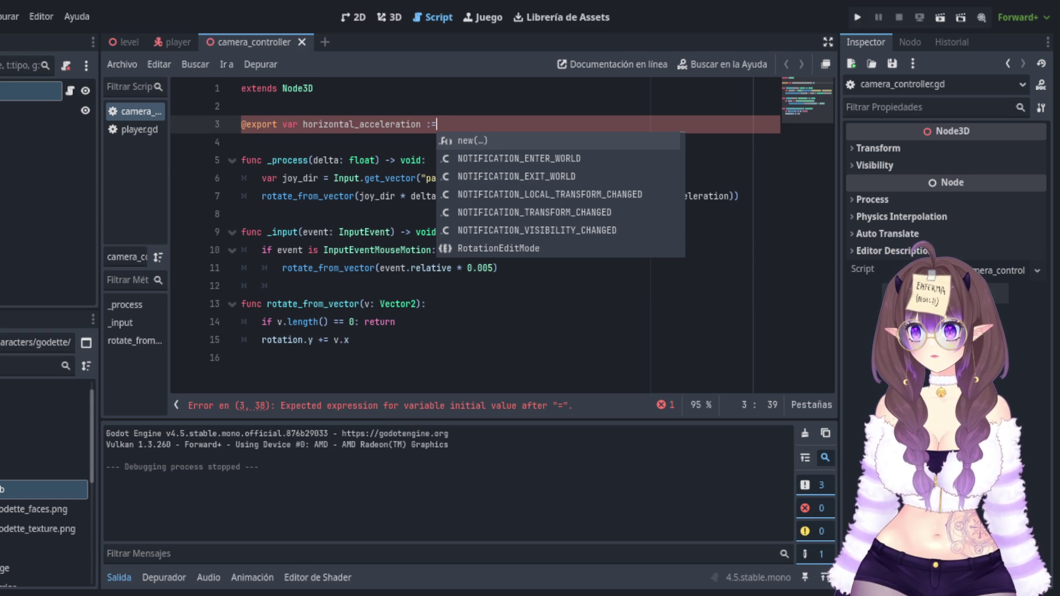
pyautogui.write('2.0')
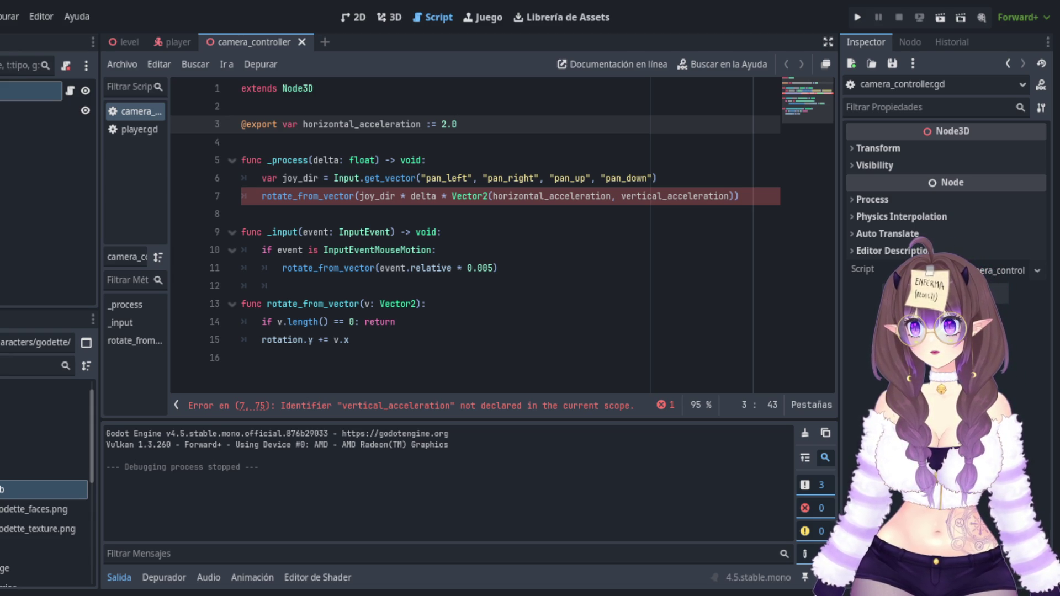
# Duplicate the horizontal_acceleration declaration onto line 4 and rename it vertical_acceleration
pyautogui.hotkey('shift', 'Home')
pyautogui.hotkey('ctrl', 'c')
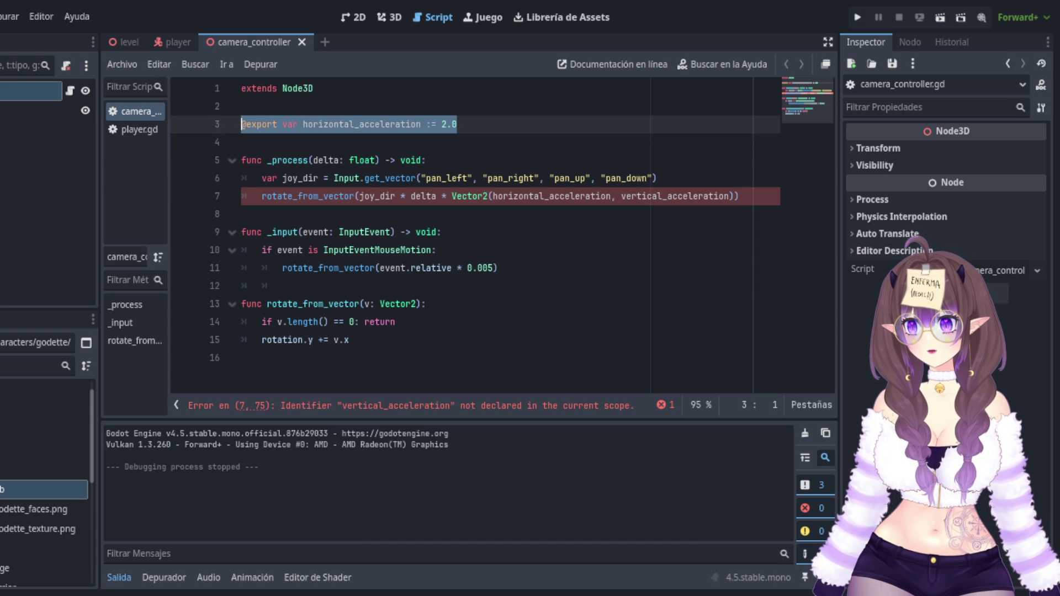
pyautogui.press('End')
pyautogui.press('Return')
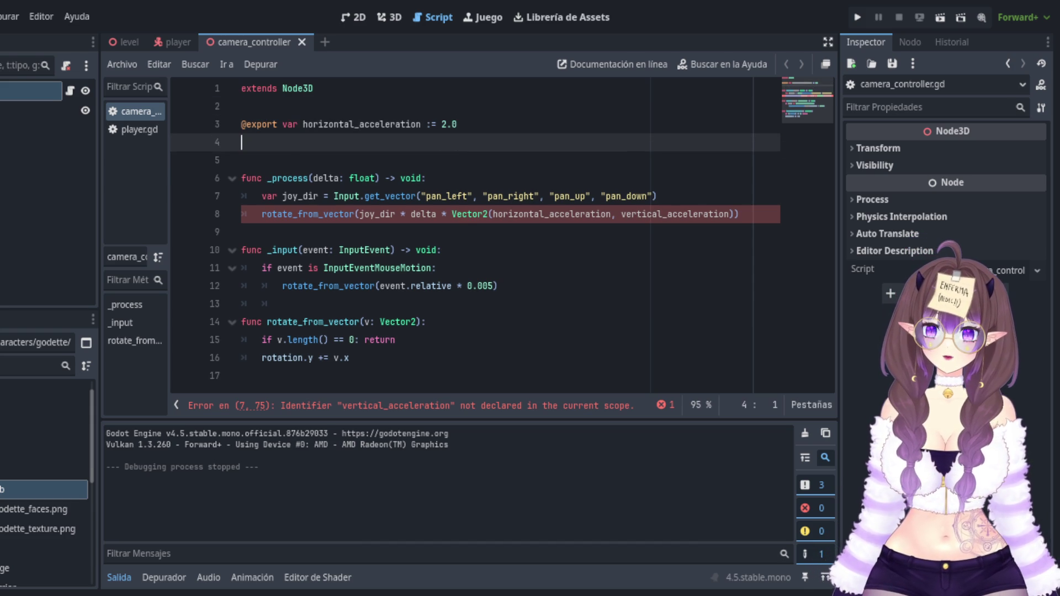
pyautogui.hotkey('ctrl', 'v')
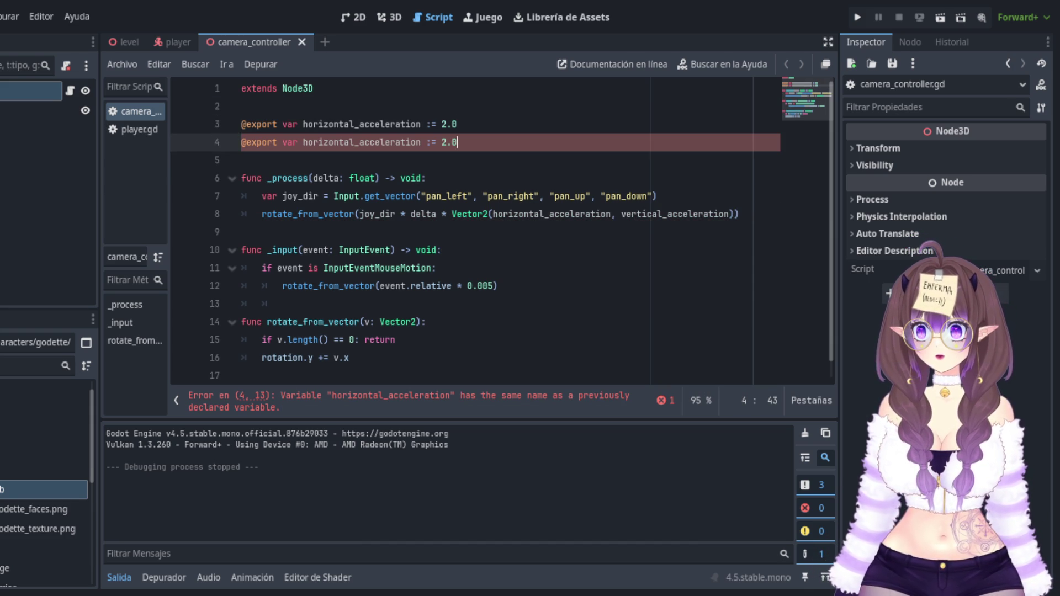
pyautogui.moveTo(354, 142); pyautogui.dragTo(302, 142)
pyautogui.write('vertical')
pyautogui.press('End')
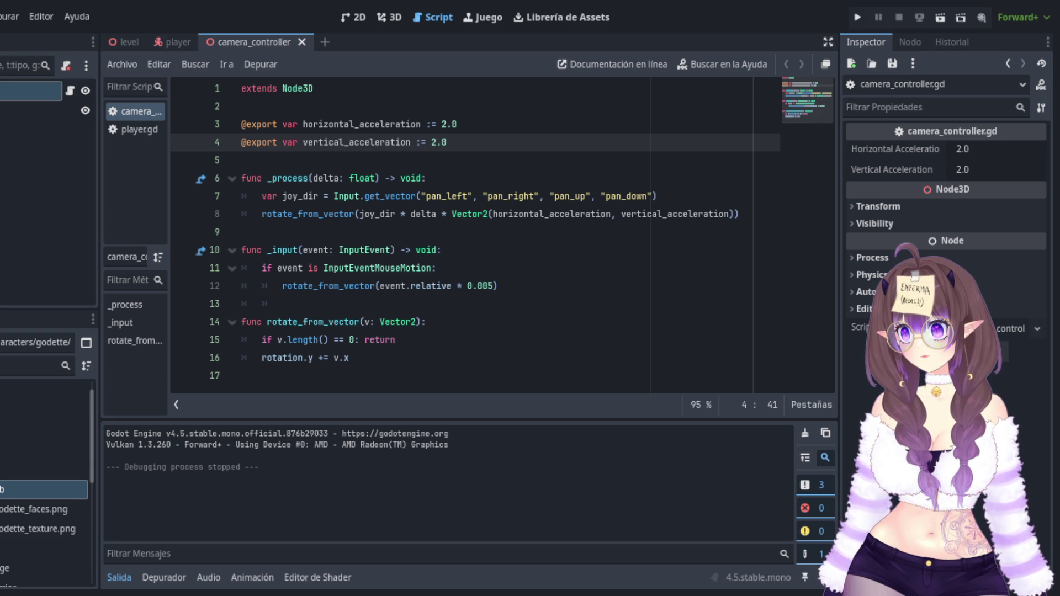
# Change vertical_acceleration's default value from 2.0 to 1.0
pyautogui.click(433, 142)
pyautogui.click(431, 142)
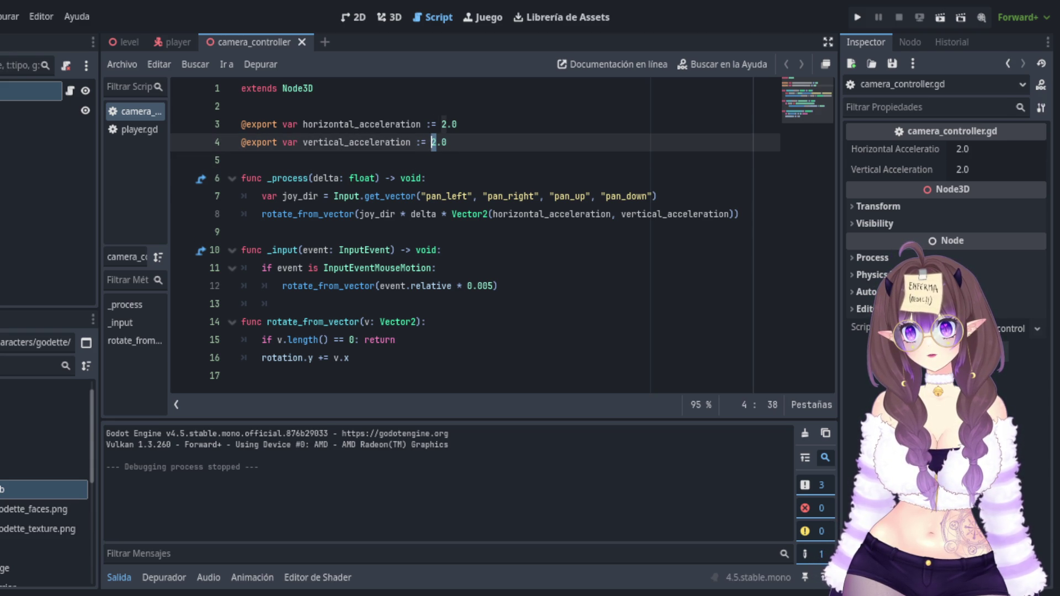
pyautogui.write('1')
pyautogui.press('End')
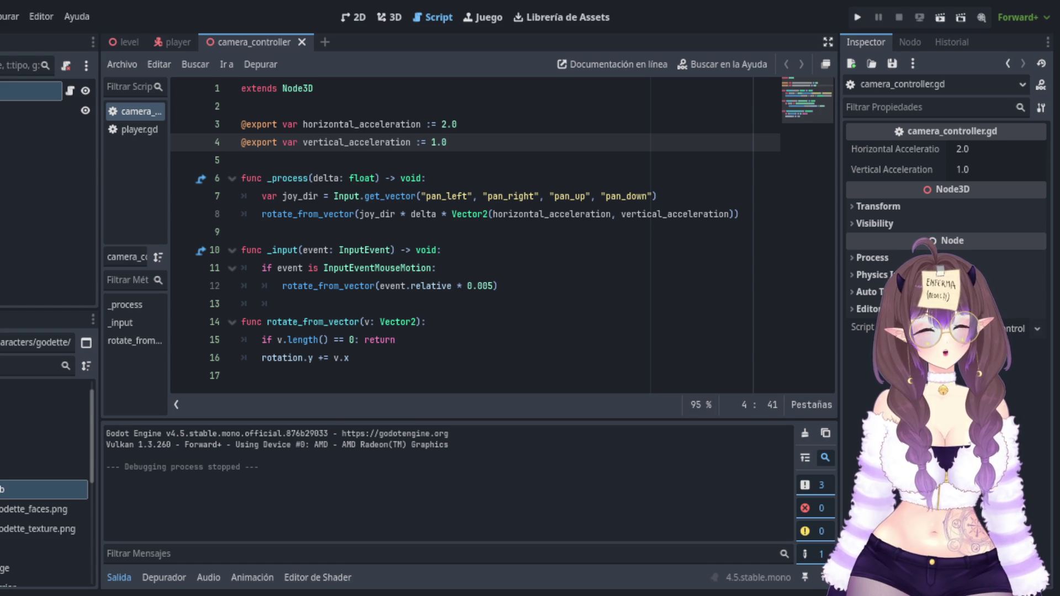
pyautogui.click(283, 304)
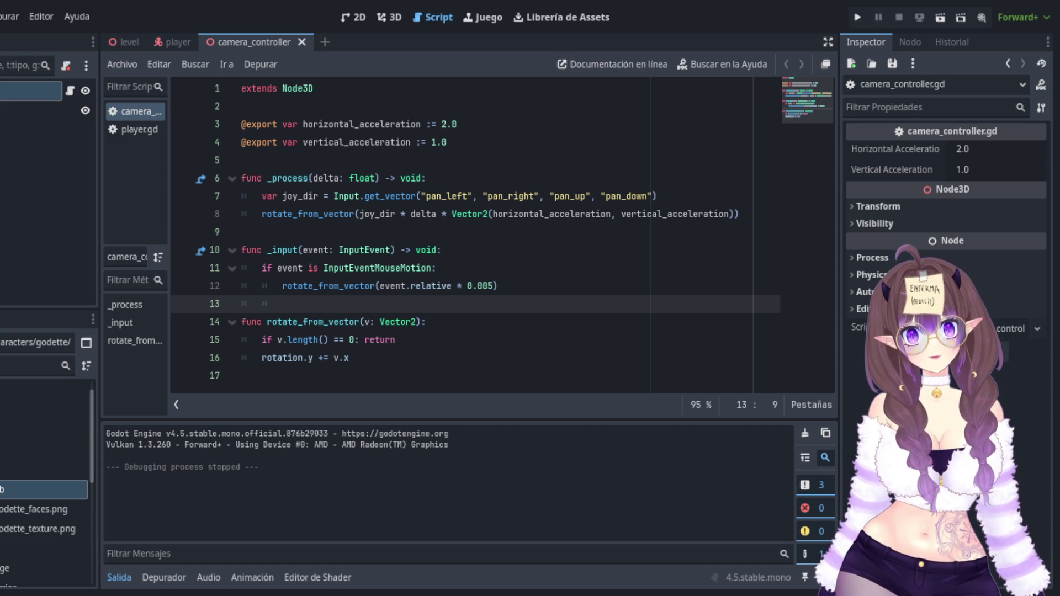
pyautogui.press('Down')
pyautogui.press('Down')
pyautogui.press('Down')
pyautogui.press('End')
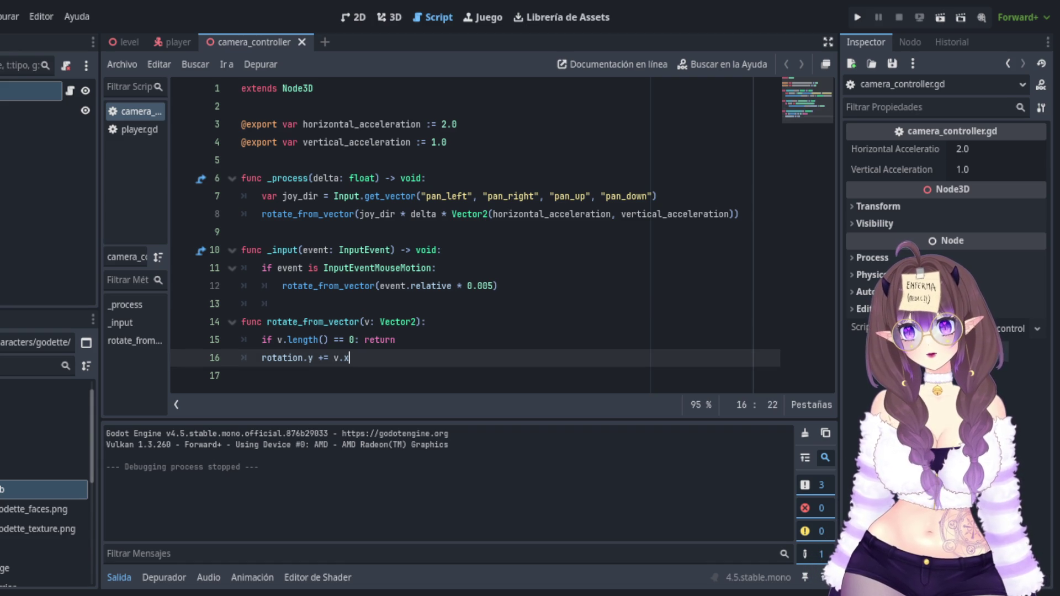
pyautogui.hotkey('shift', 'Up')
pyautogui.hotkey('shift', 'Up')
pyautogui.hotkey('shift', 'Up')
pyautogui.hotkey('shift', 'Down')
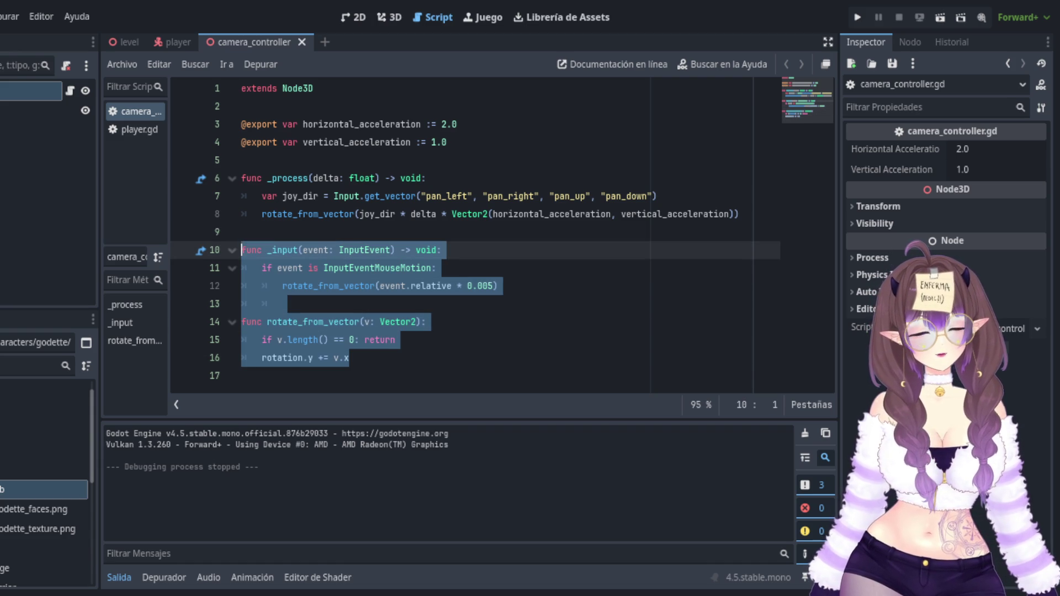
pyautogui.click(579, 213)
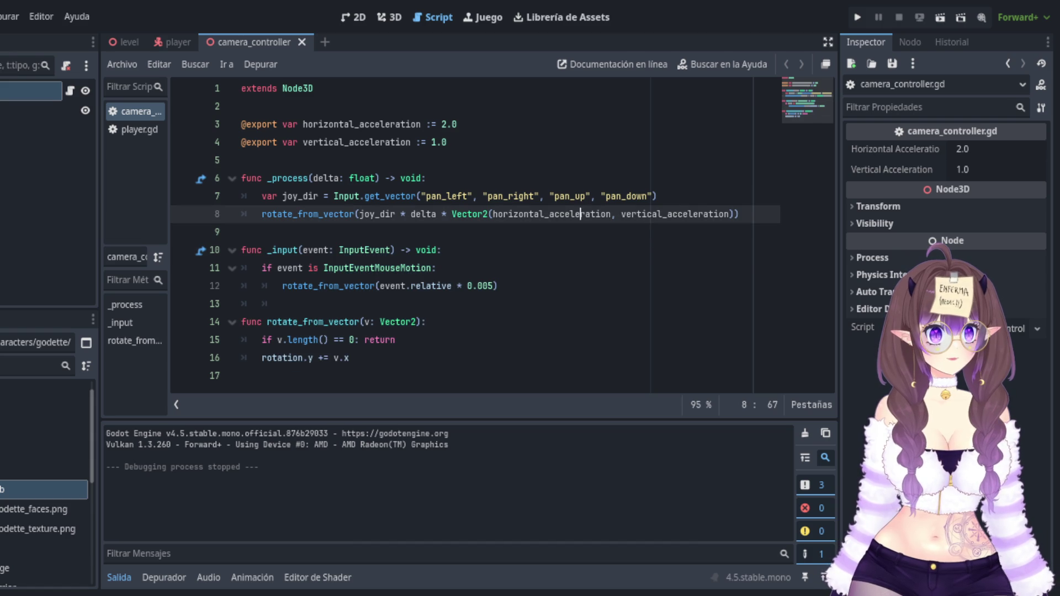
pyautogui.moveTo(740, 214)
pyautogui.mouseDown()
pyautogui.moveTo(600, 214)
pyautogui.moveTo(243, 142)
pyautogui.moveTo(242, 124)
pyautogui.mouseUp()
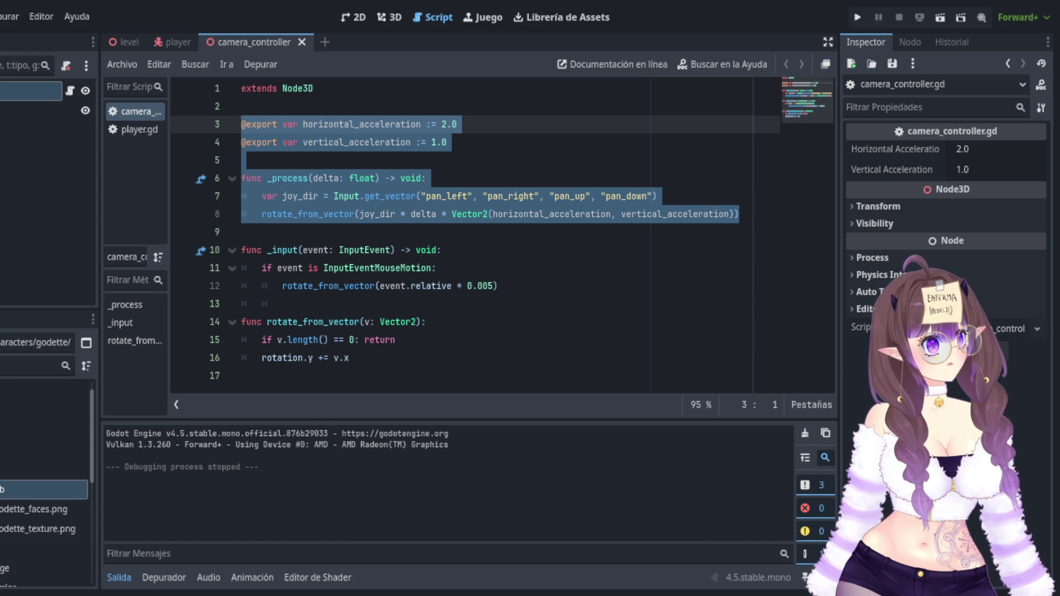
pyautogui.click(437, 268)
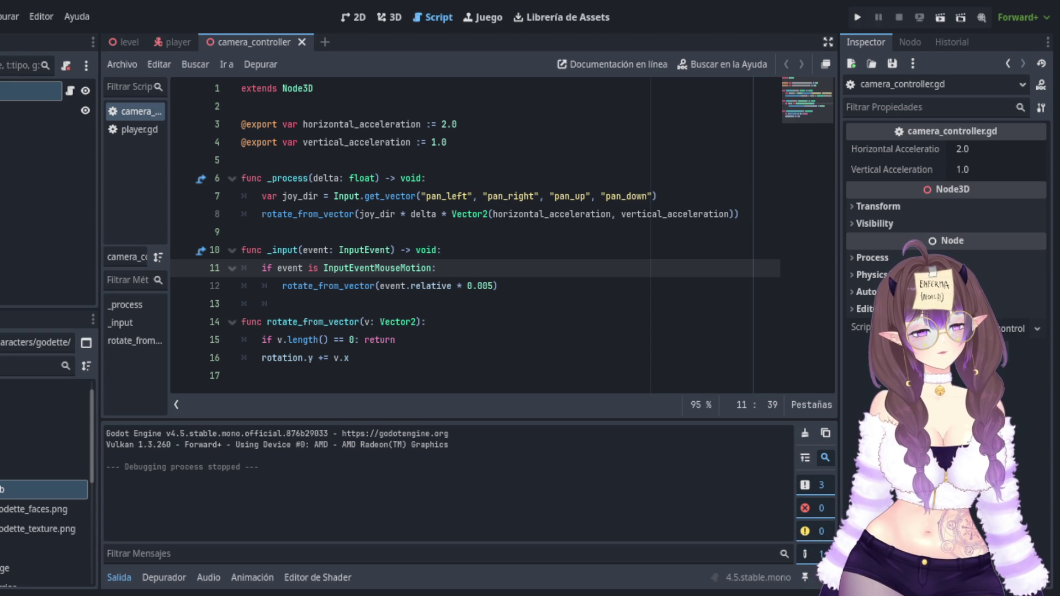
pyautogui.moveTo(744, 213)
pyautogui.mouseDown()
pyautogui.moveTo(425, 178)
pyautogui.moveTo(242, 177)
pyautogui.moveTo(242, 214)
pyautogui.moveTo(242, 88)
pyautogui.moveTo(241, 142)
pyautogui.moveTo(242, 125)
pyautogui.mouseUp()
pyautogui.click(436, 268)
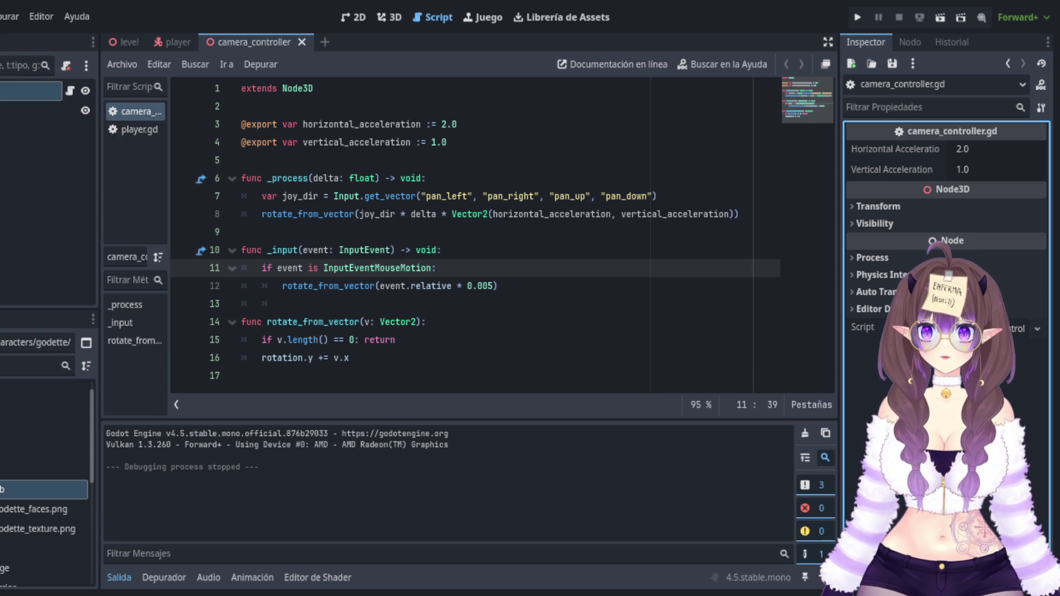
# Duplicate the rotation.y += v.x line and change the copy to rotation.x += v.y
pyautogui.moveTo(349, 358); pyautogui.dragTo(262, 357)
pyautogui.click(349, 358)
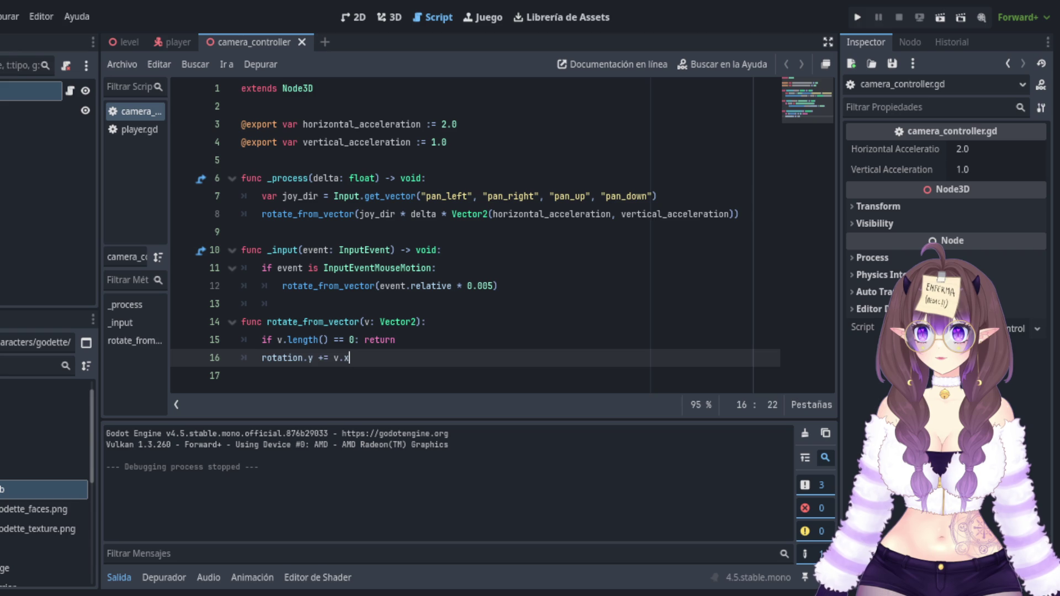
pyautogui.press('Return')
pyautogui.write('rotation.y += v.x')
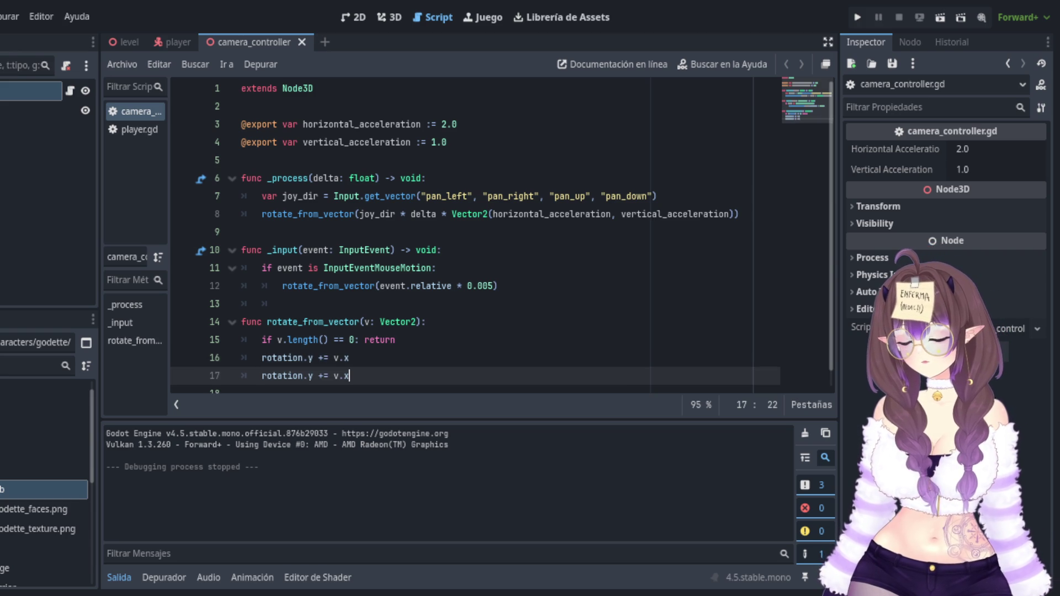
pyautogui.click(310, 375)
pyautogui.press('Delete')
pyautogui.write('x')
pyautogui.press('End')
pyautogui.write('y')
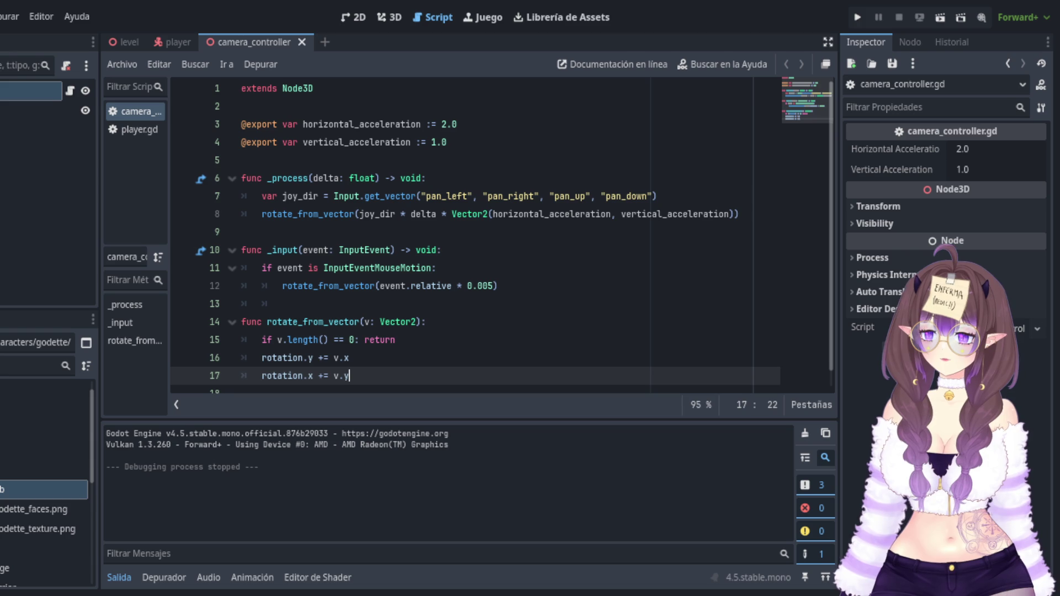
pyautogui.press('Up')
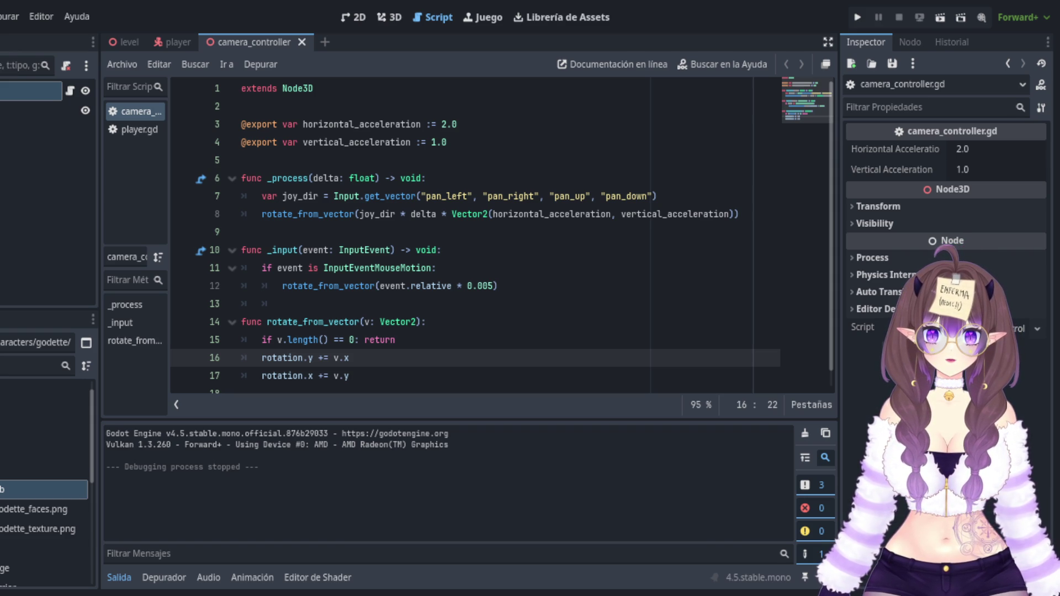
# On a new line 18, start writing rotation.x = clamp(
pyautogui.click(350, 375)
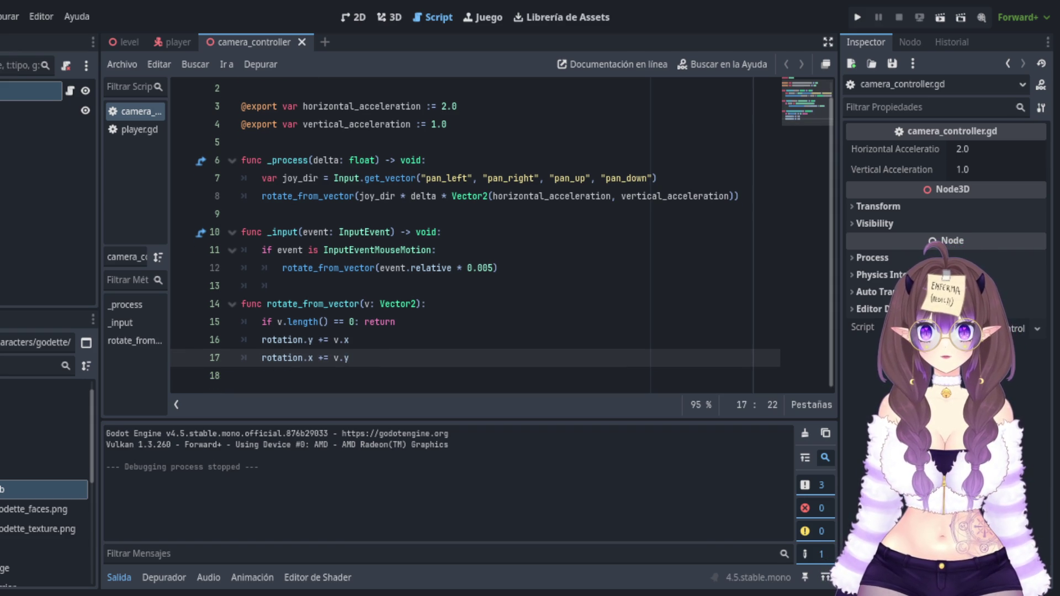
pyautogui.press('Return')
pyautogui.write('rotation')
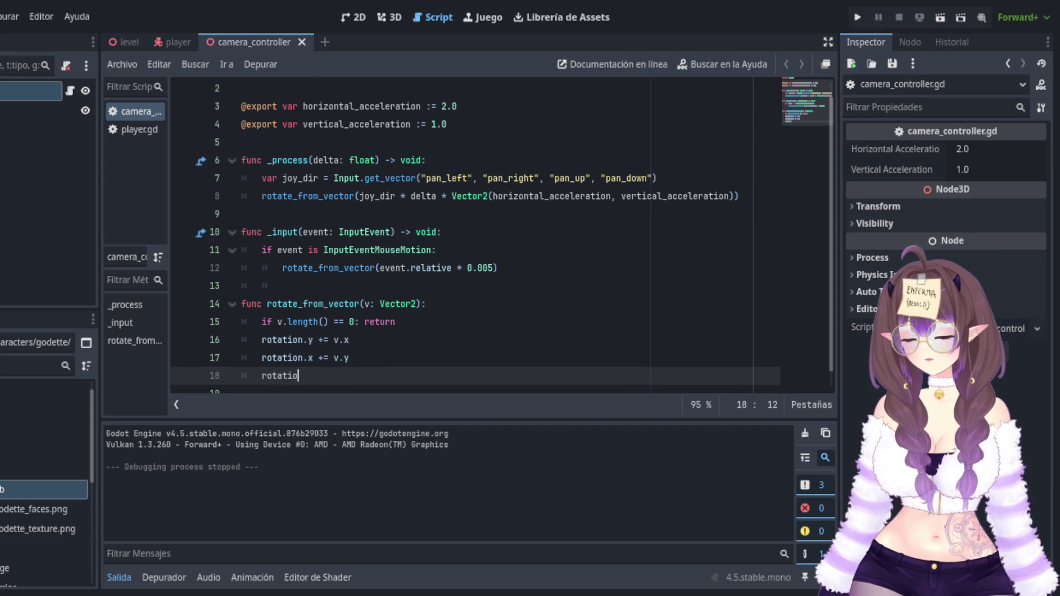
pyautogui.write('.x')
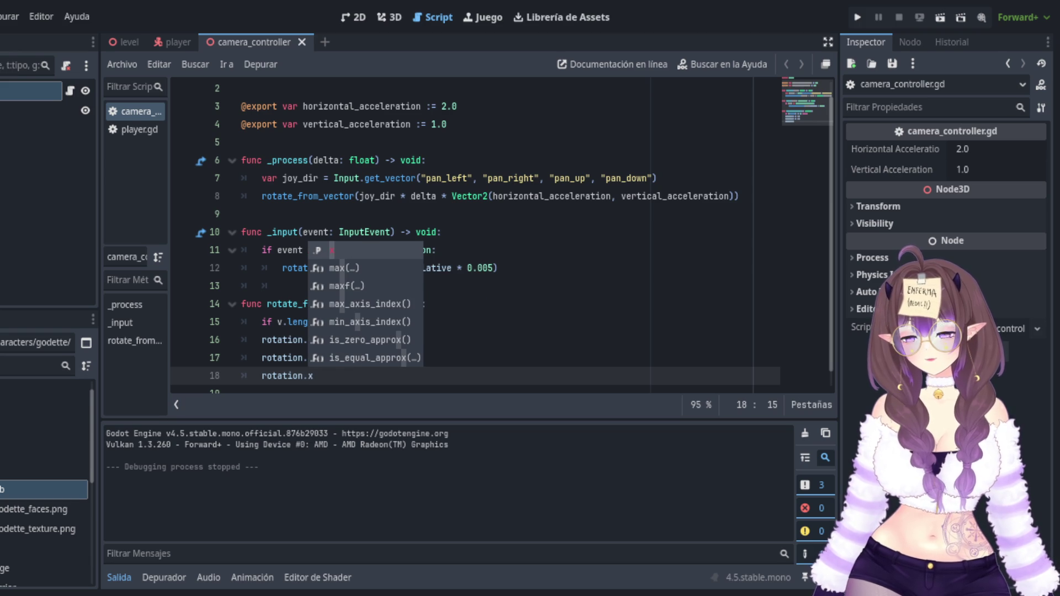
pyautogui.press('Escape')
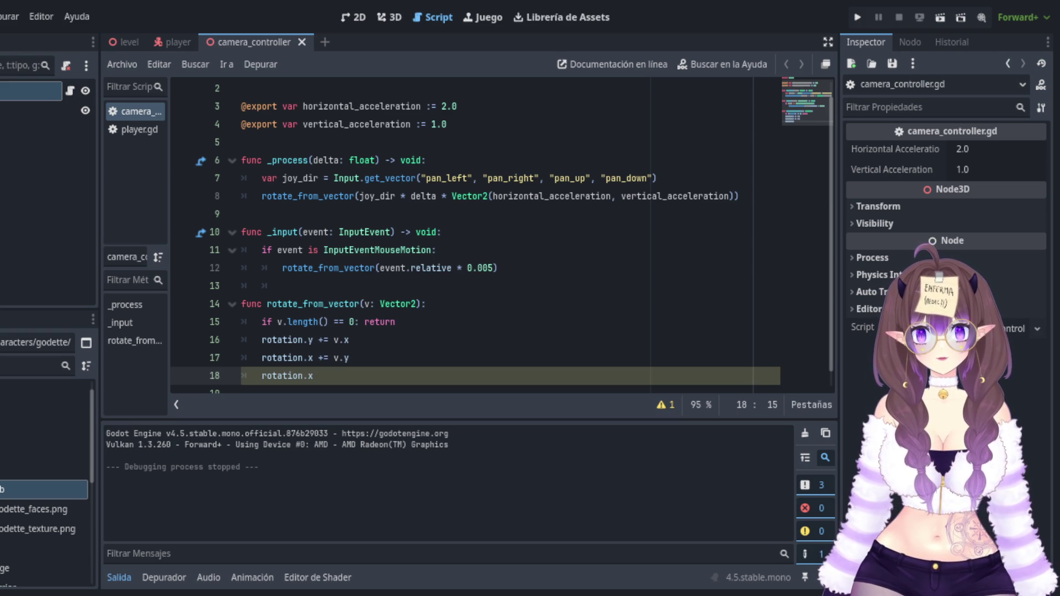
pyautogui.write('_')
pyautogui.press('BackSpace')
pyautogui.write('= C')
pyautogui.press('BackSpace')
pyautogui.write('clamp')
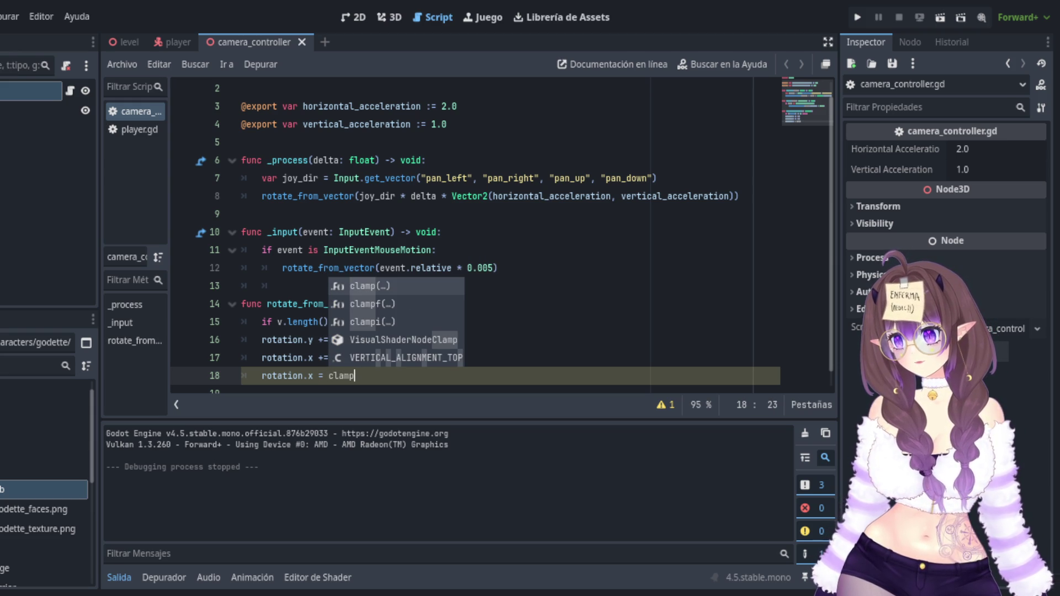
pyautogui.press('Return')
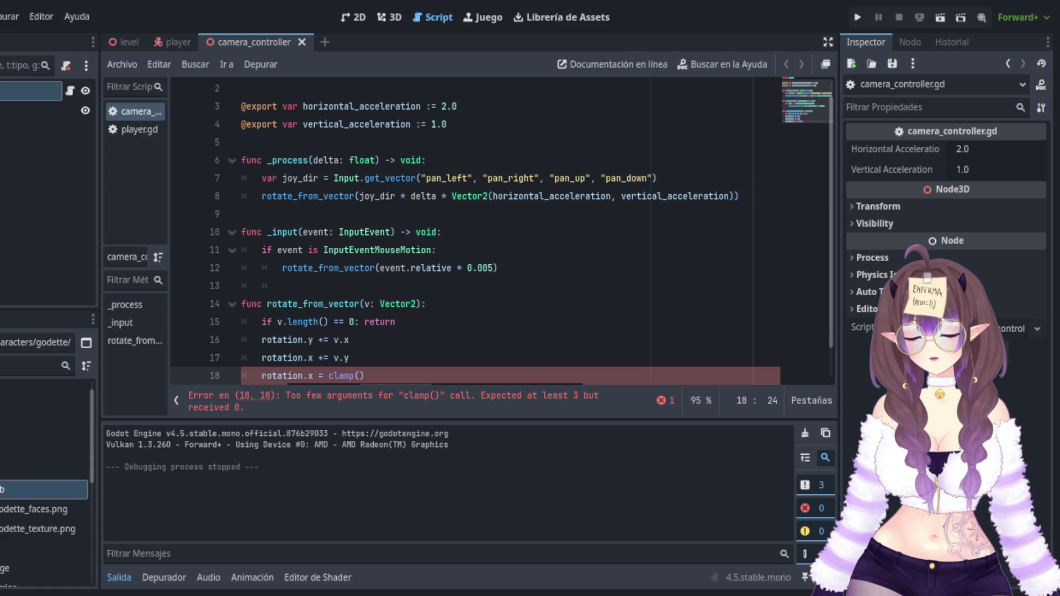
# Give clamp the arguments rotation.x, -0.1 and 0.1, then close the call
pyautogui.write('rotation')
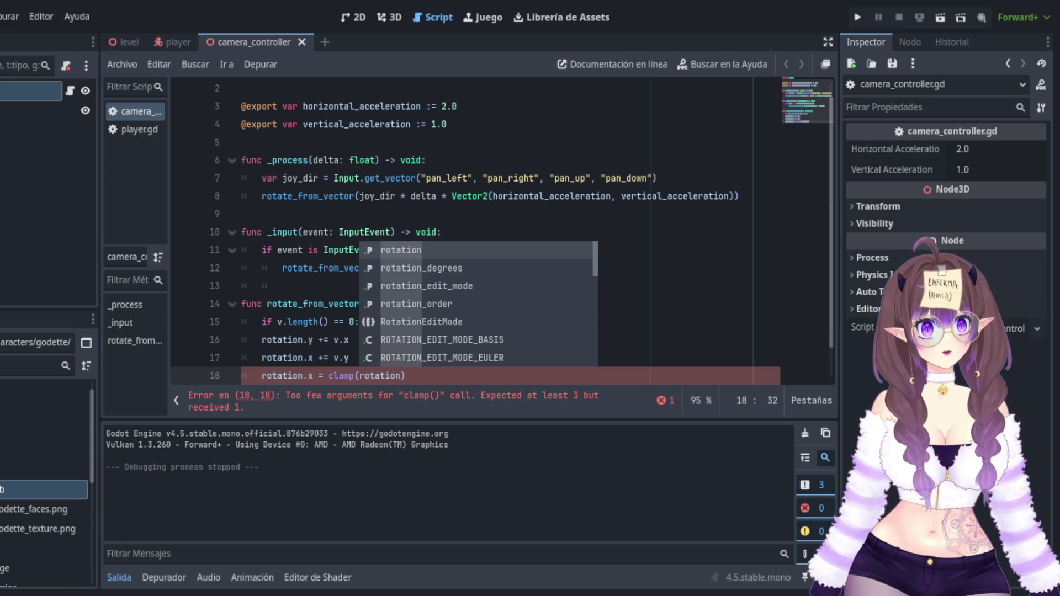
pyautogui.write('.x')
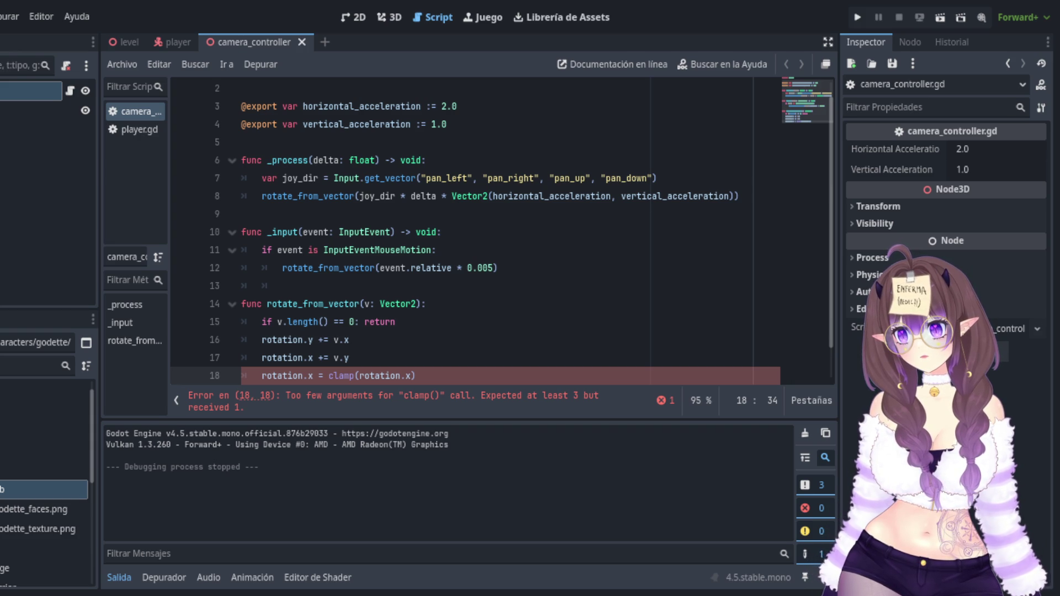
pyautogui.write(',')
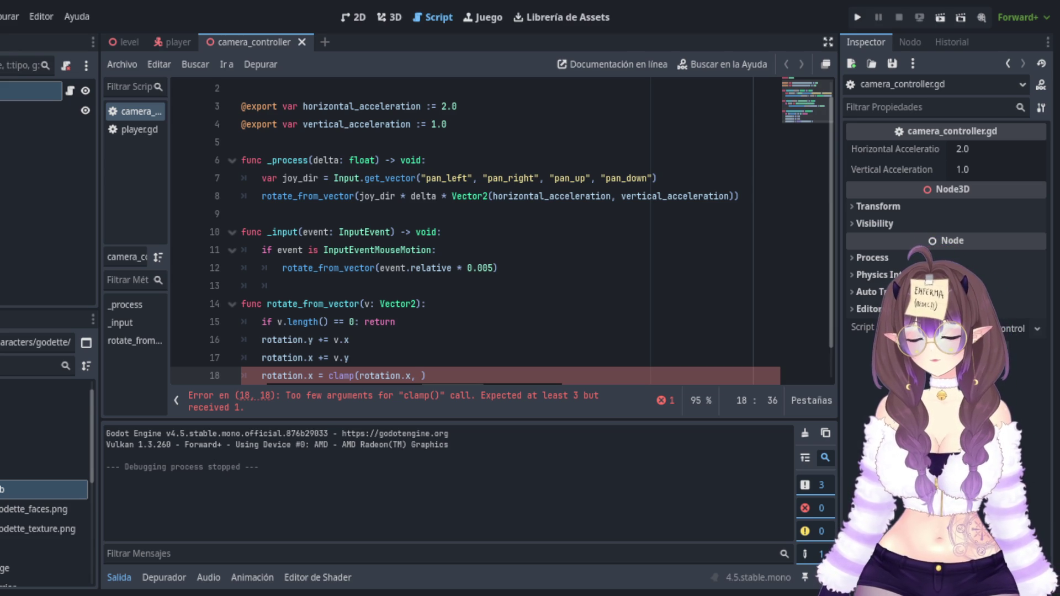
pyautogui.write('-0.1,')
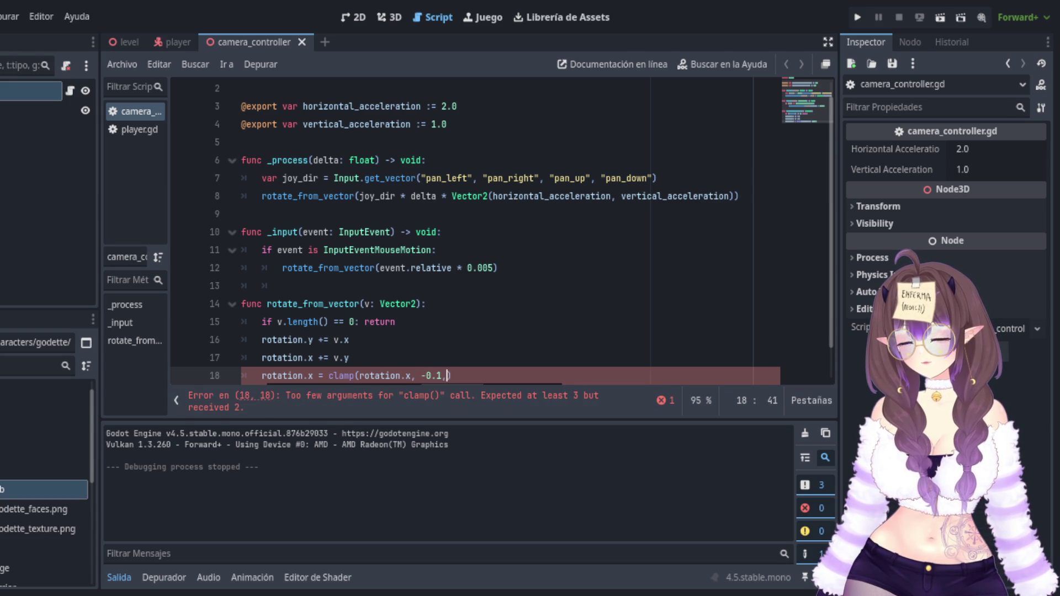
pyautogui.write(' 0.1')
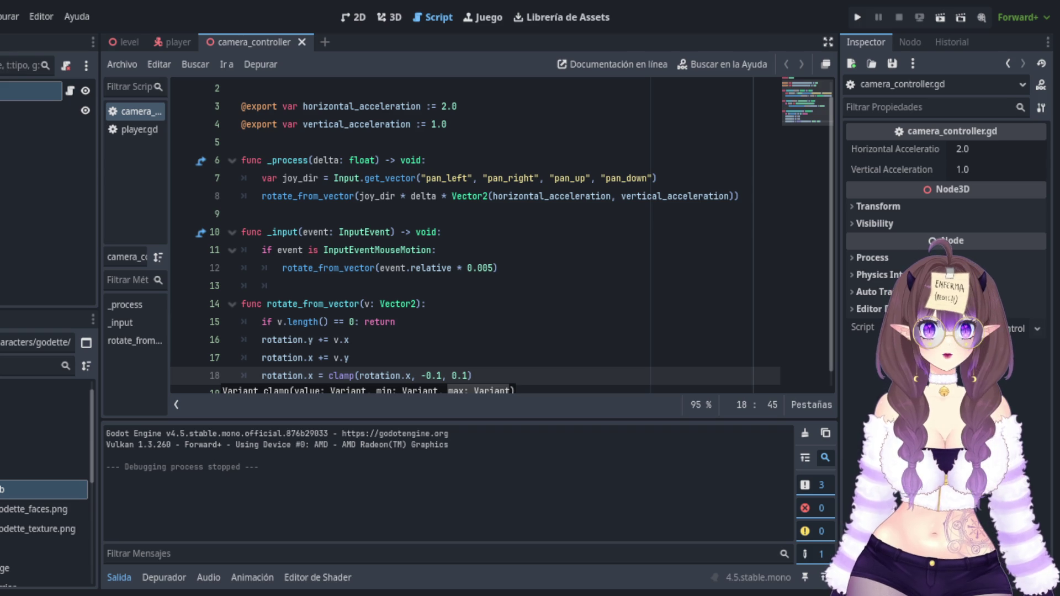
pyautogui.write(')')
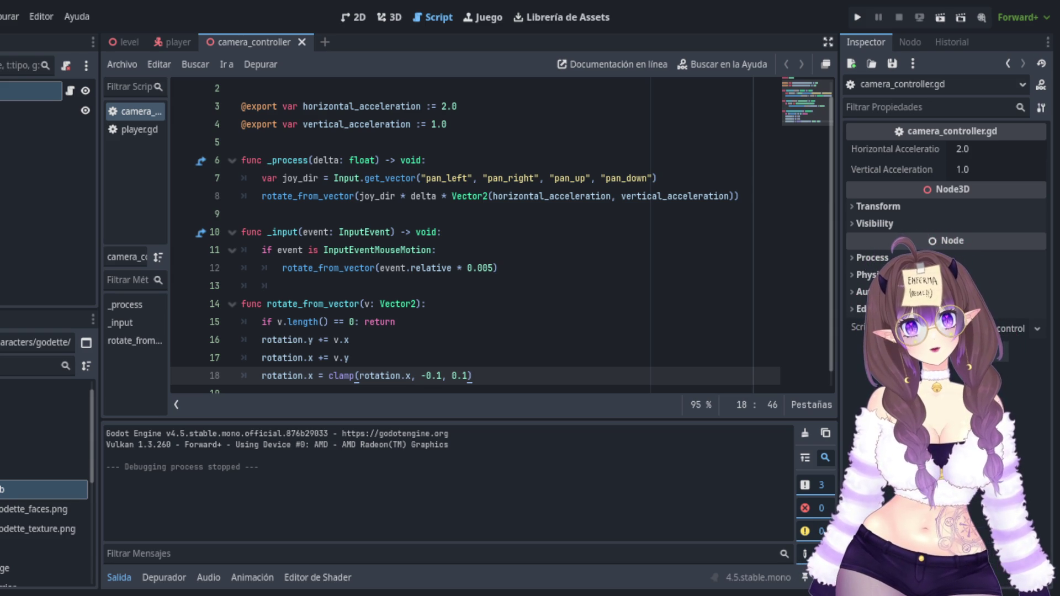
pyautogui.moveTo(473, 375)
pyautogui.mouseDown()
pyautogui.moveTo(283, 268)
pyautogui.moveTo(241, 106)
pyautogui.mouseUp()
# Review the clamp line on line 18, then save camera_controller.gd
pyautogui.click(518, 196)
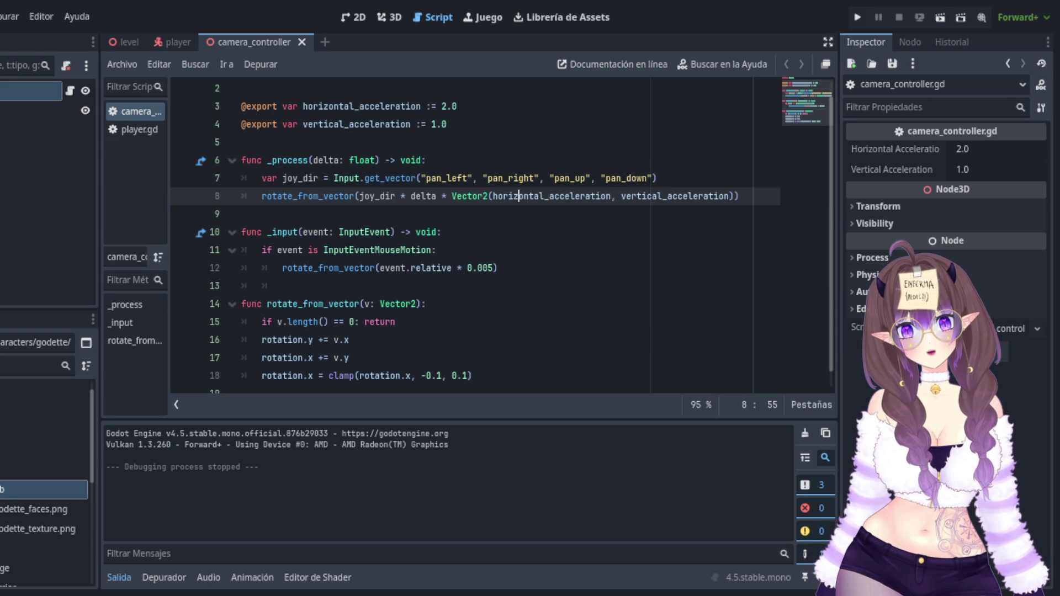
pyautogui.scroll(1, 518, 196)
pyautogui.scroll(-1, 475, 238)
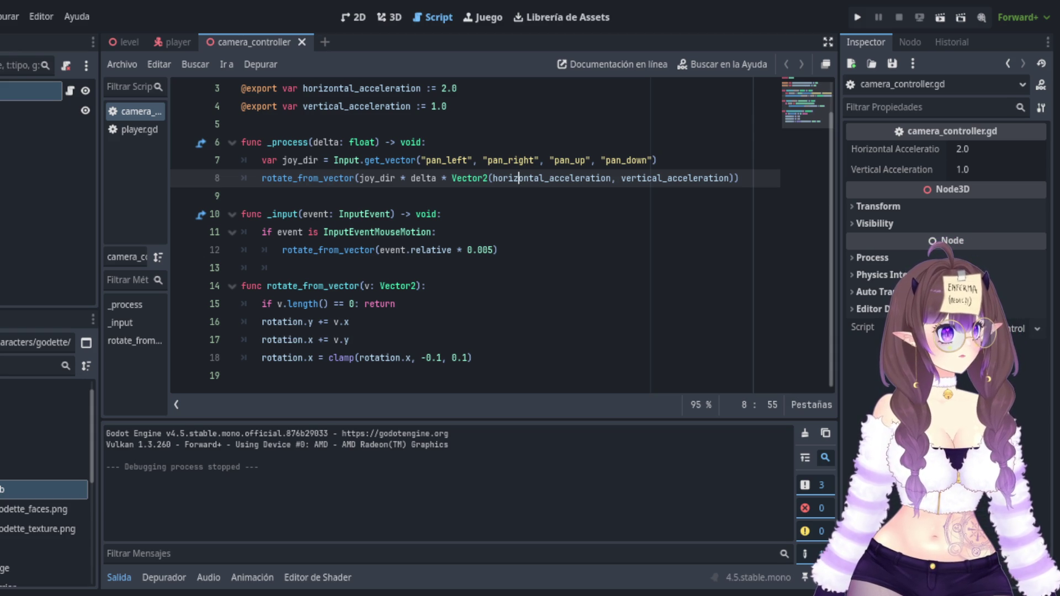
pyautogui.click(472, 358)
pyautogui.hotkey('shift', 'Up')
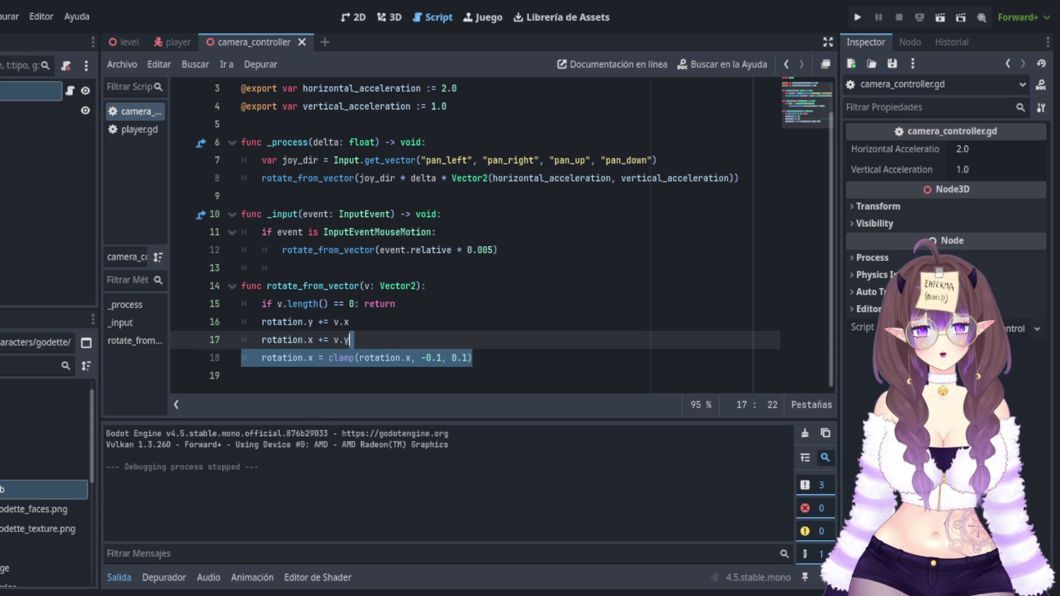
pyautogui.hotkey('shift', 'Down')
pyautogui.moveTo(358, 358); pyautogui.dragTo(474, 358)
pyautogui.click(473, 358)
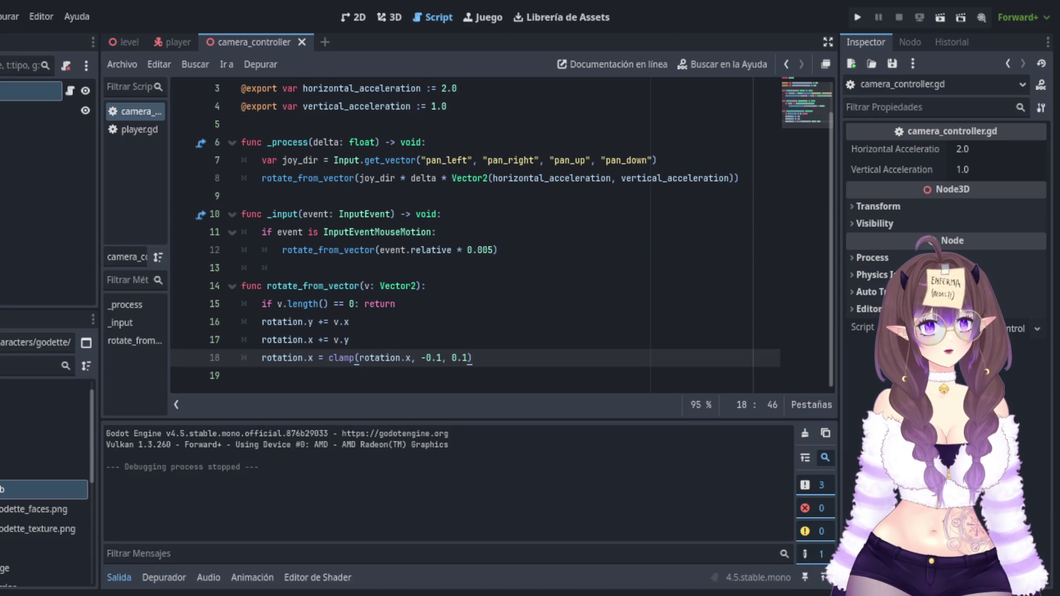
pyautogui.hotkey('ctrl', 's')
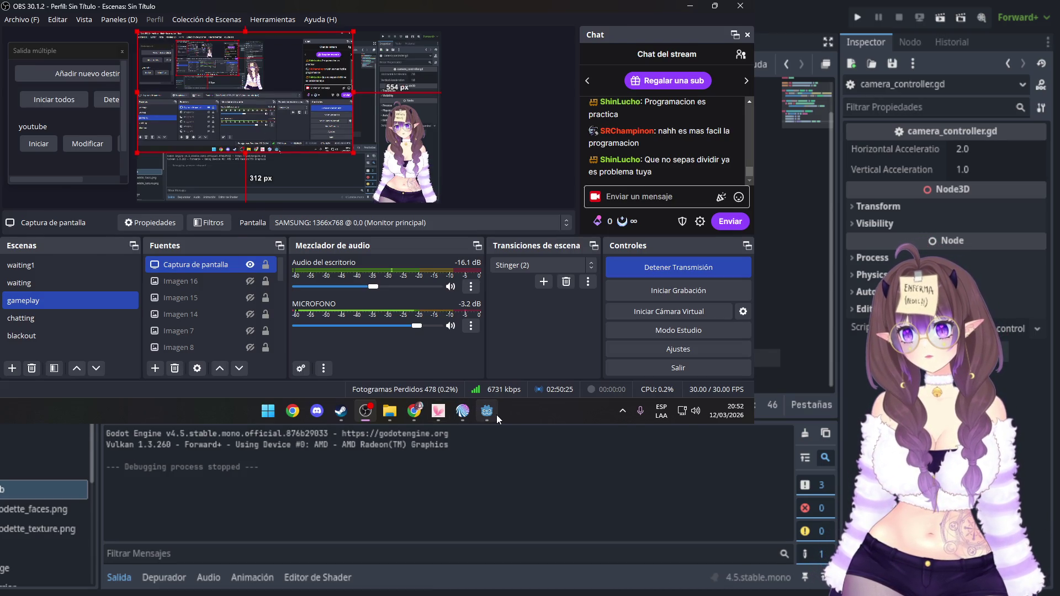
pyautogui.click(492, 413)
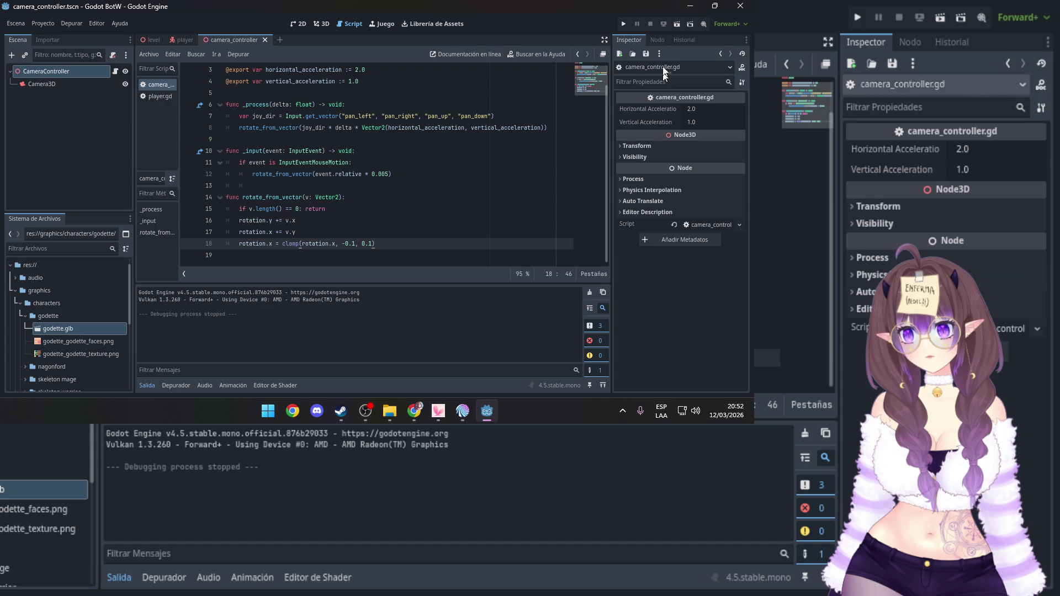
pyautogui.click(622, 25)
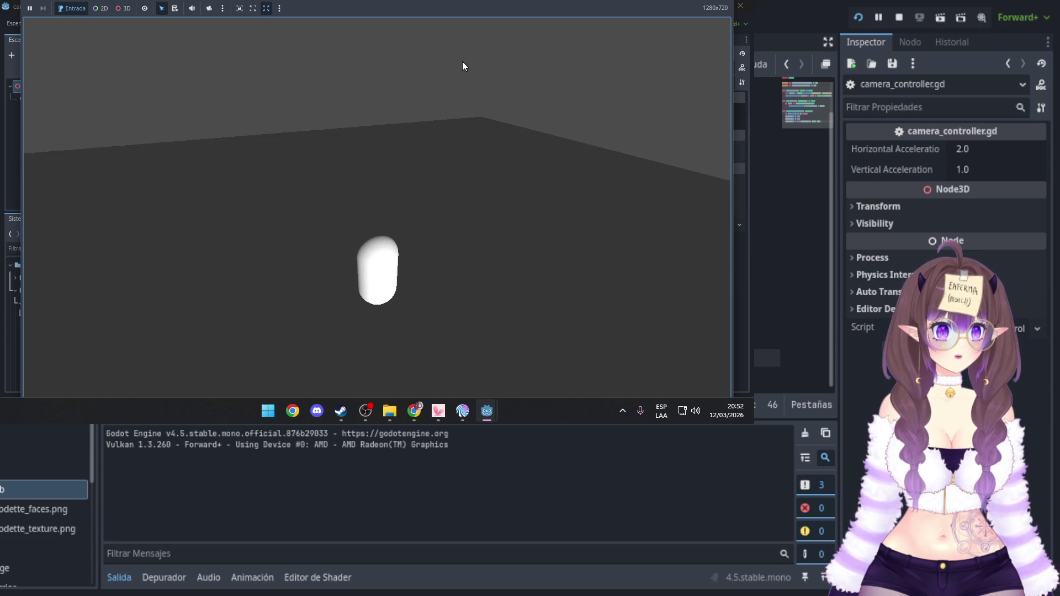
pyautogui.moveTo(488, 409)
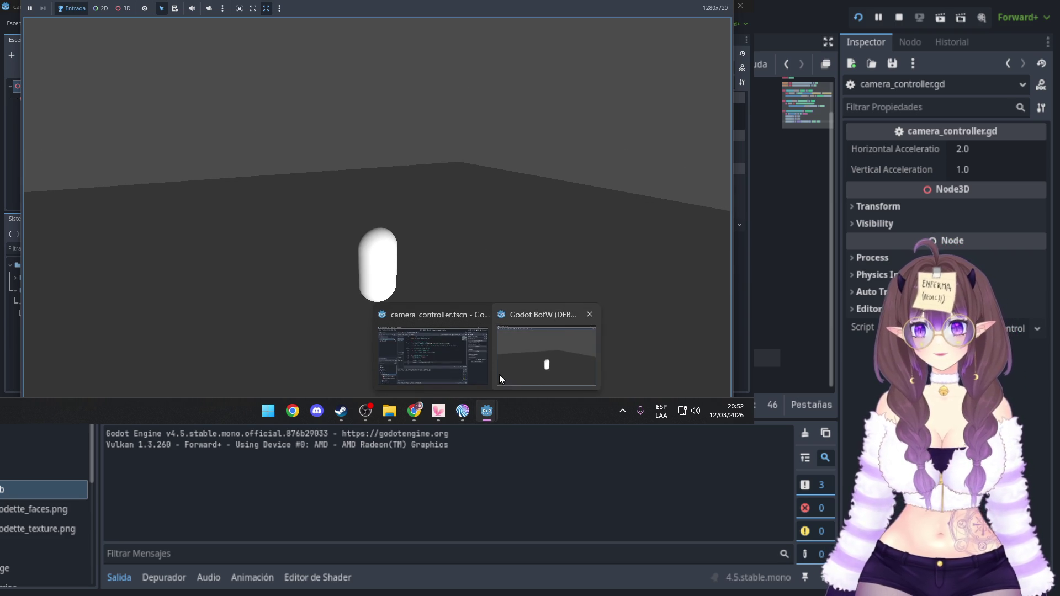
pyautogui.click(366, 413)
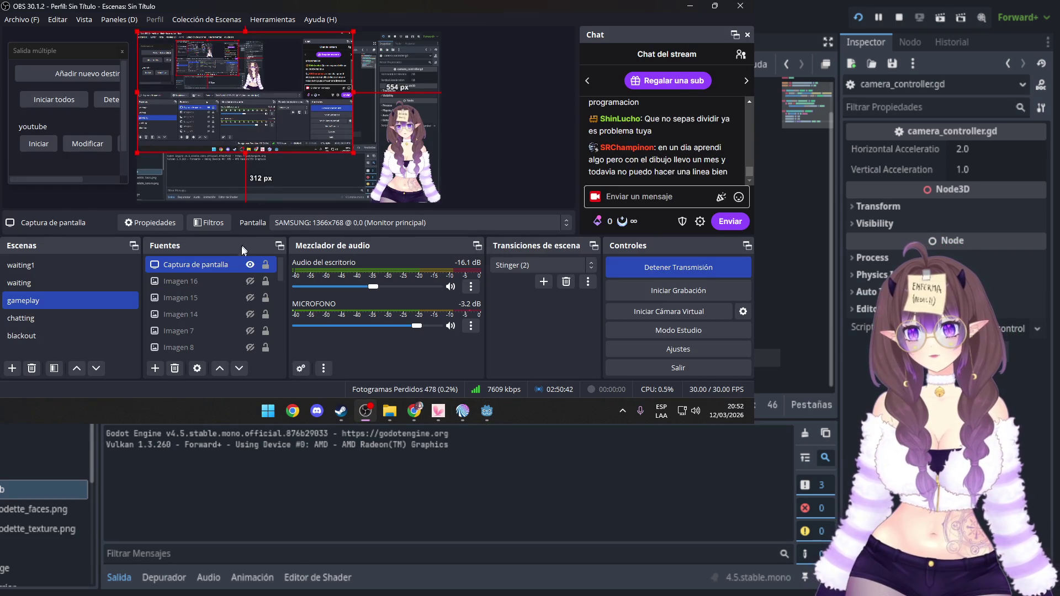
pyautogui.click(252, 265)
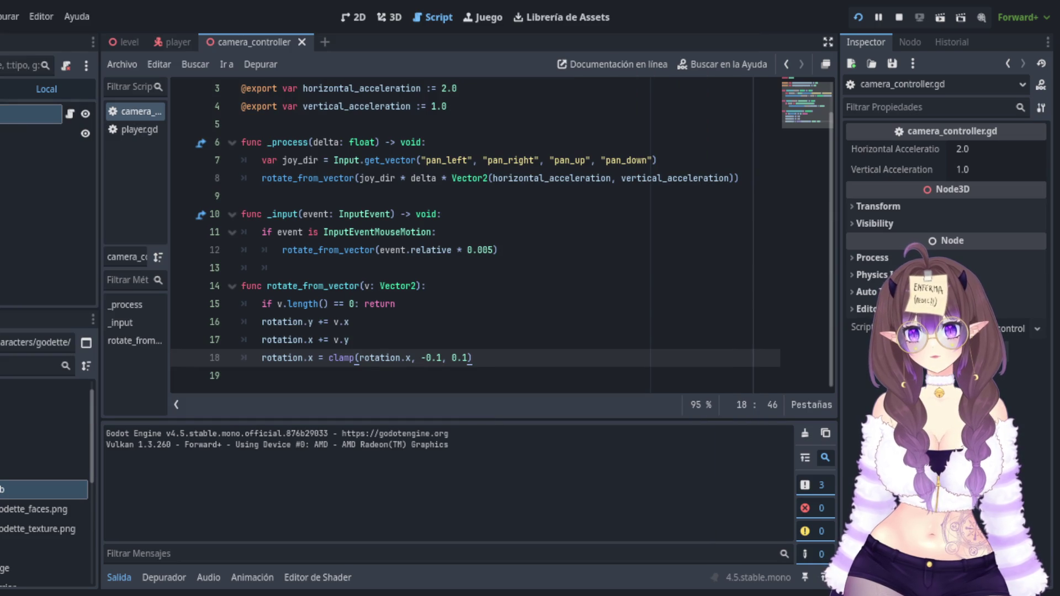
pyautogui.press('F8')
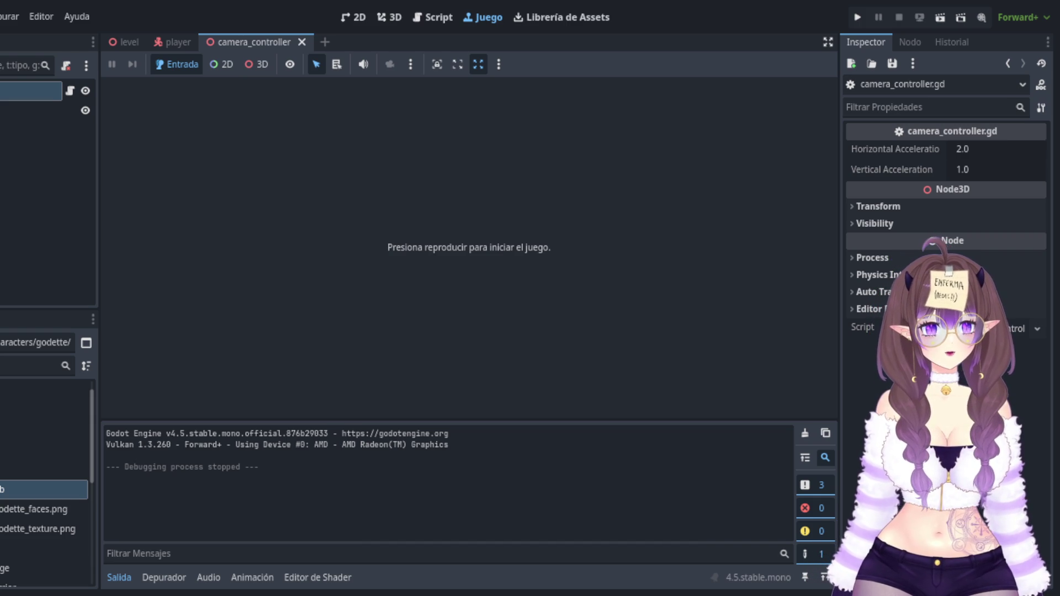
pyautogui.click(70, 90)
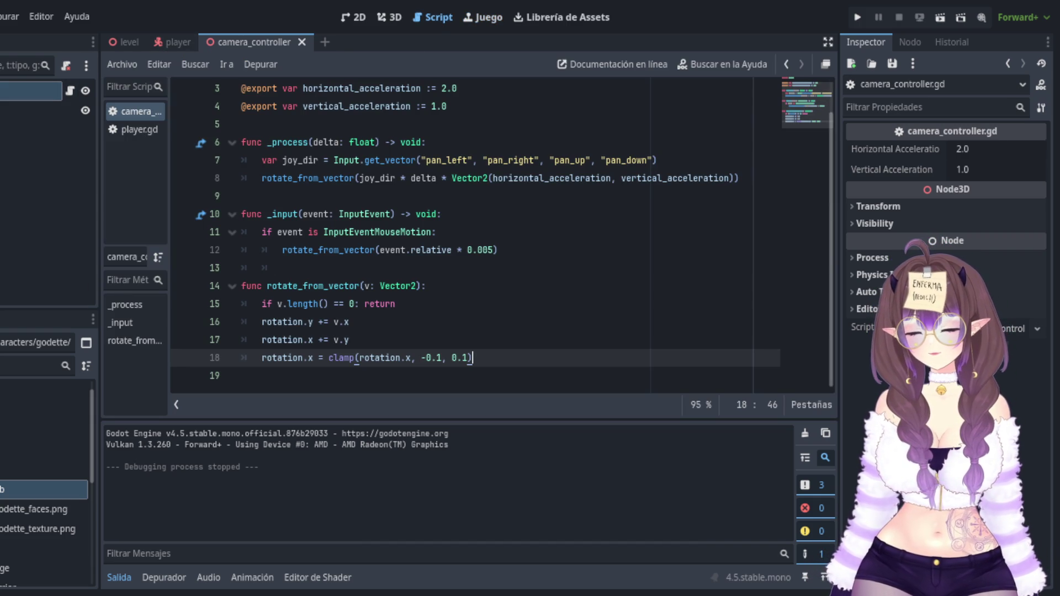
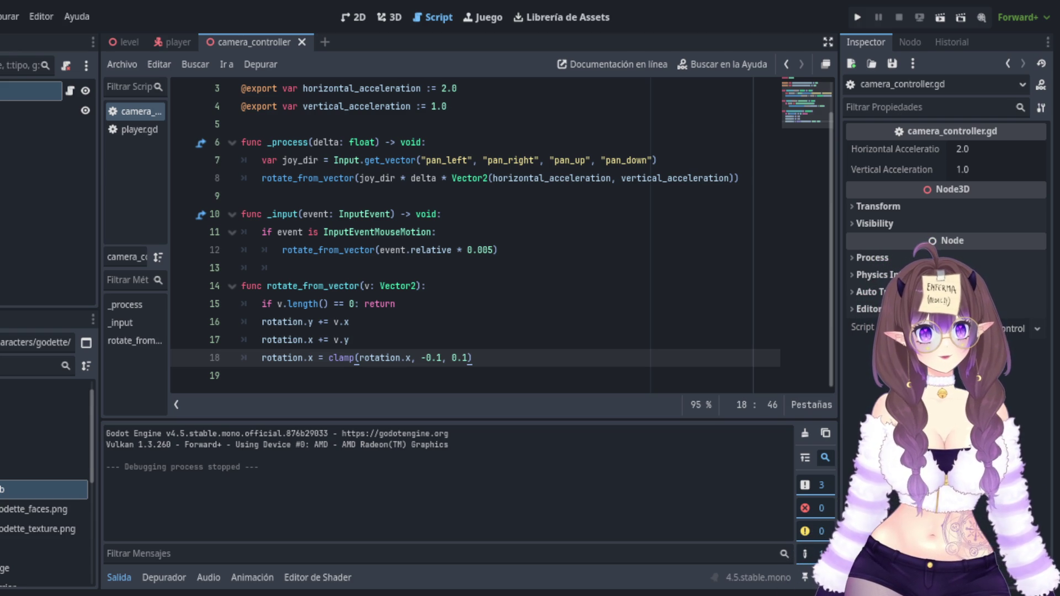
# Open player.gd in the script editor and place the cursor at the end of the base_speed line
pyautogui.press('Up')
pyautogui.press('Down')
pyautogui.press('Down')
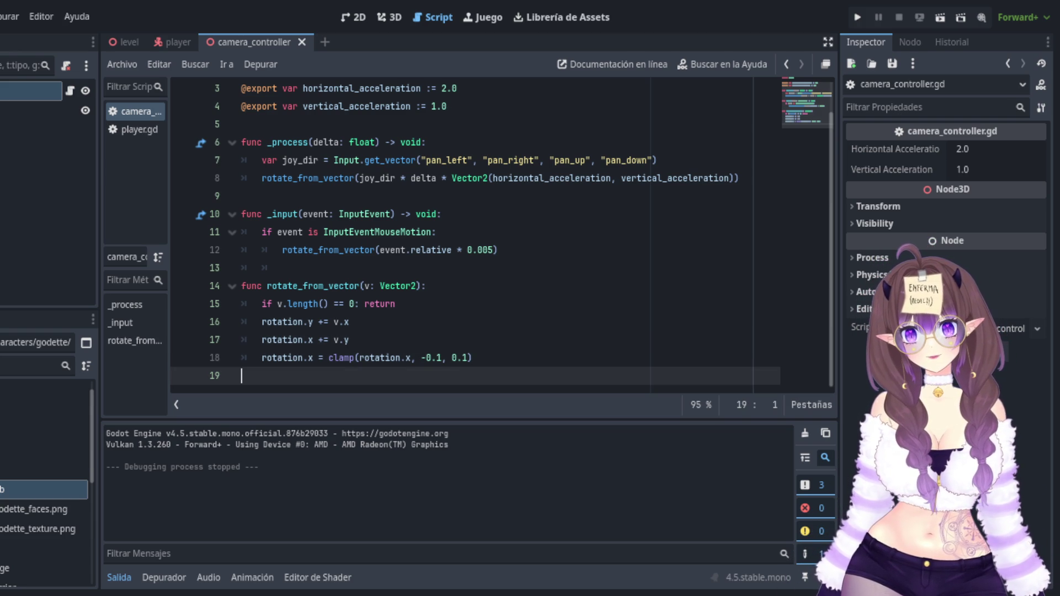
pyautogui.press('Up')
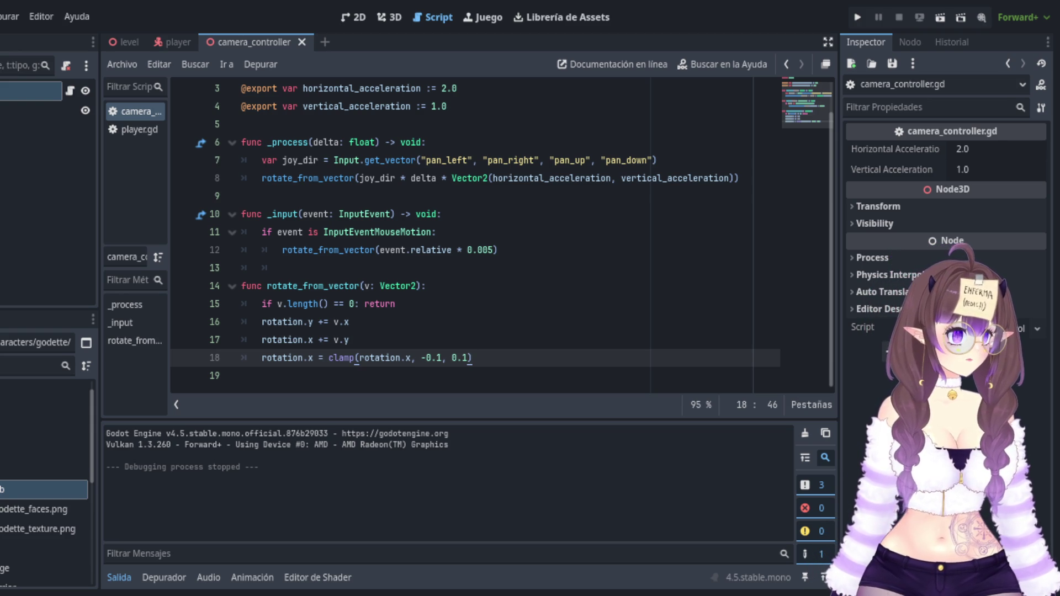
pyautogui.click(139, 129)
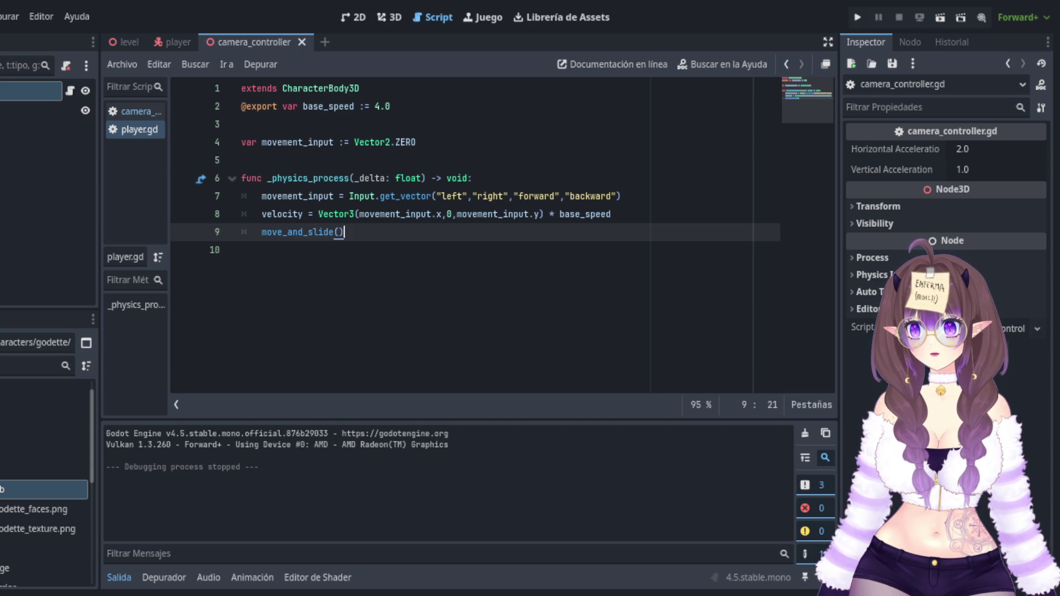
pyautogui.click(392, 106)
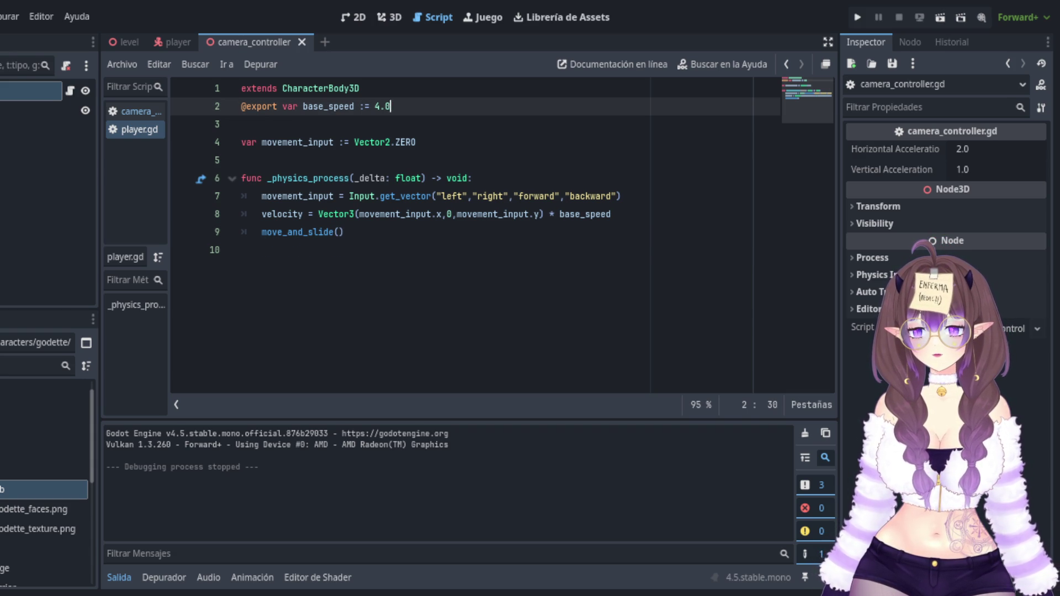
# Below base_speed, write 'var camera = $CameraController/Camera3D'
pyautogui.press('Return')
pyautogui.press('Return')
pyautogui.write('var ')
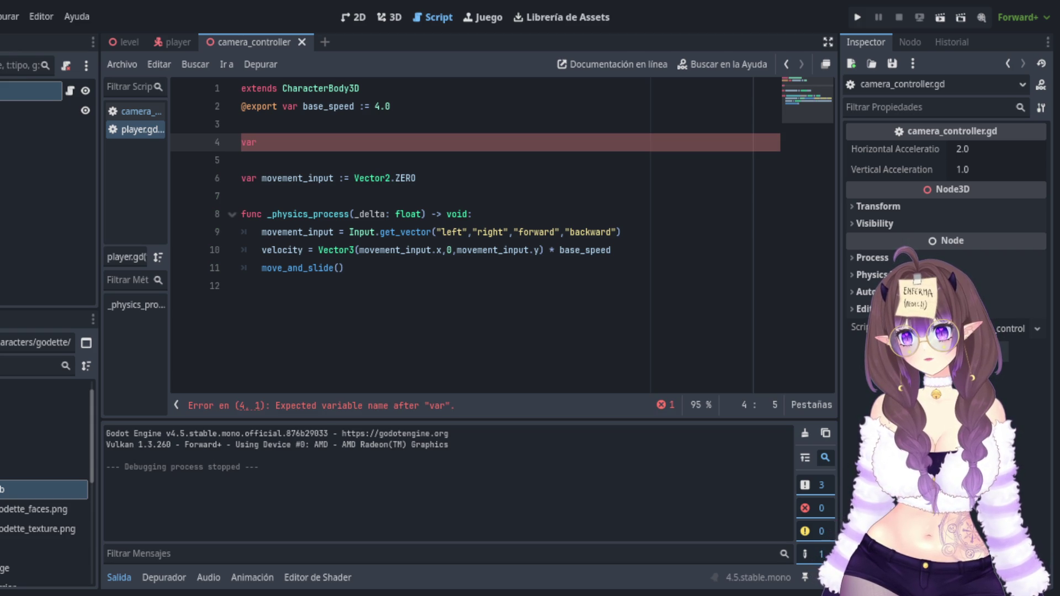
pyautogui.write('camera =')
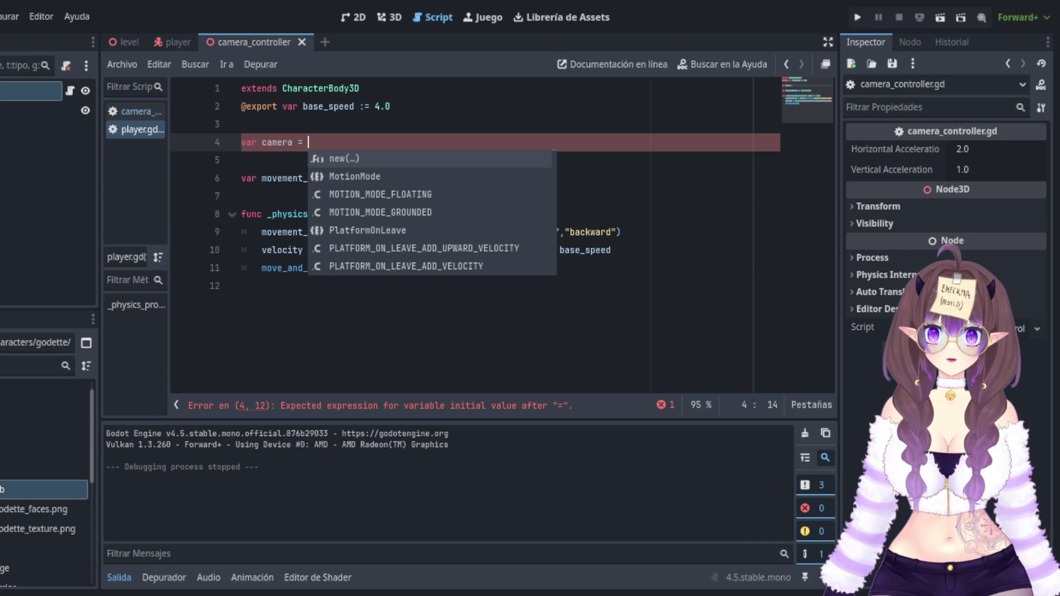
pyautogui.write('$camera')
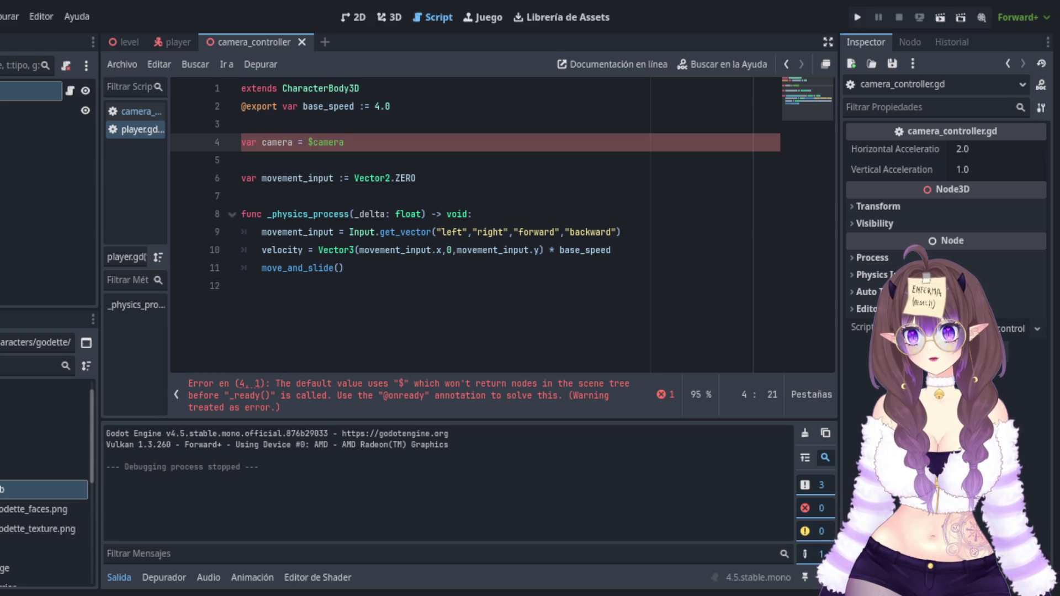
pyautogui.press('BackSpace')
pyautogui.press('BackSpace')
pyautogui.press('BackSpace')
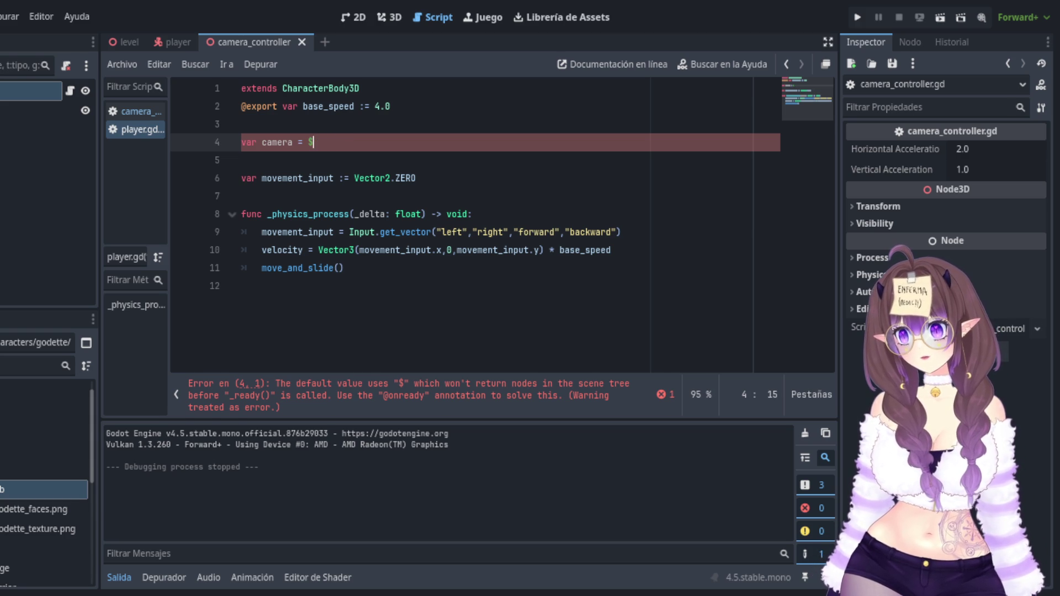
pyautogui.write('CameraController')
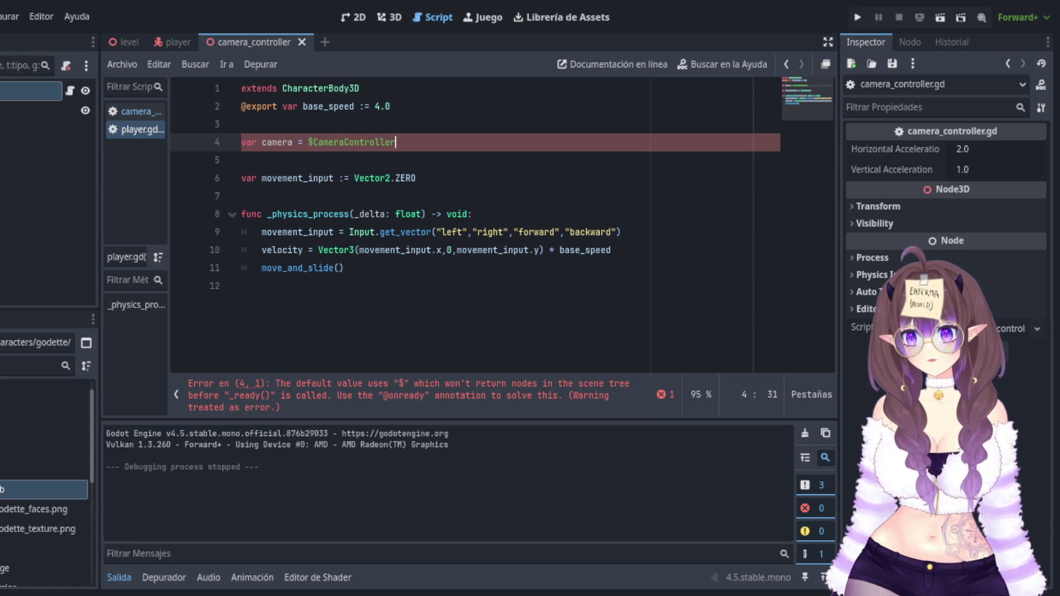
pyautogui.write('/')
pyautogui.write('Camera')
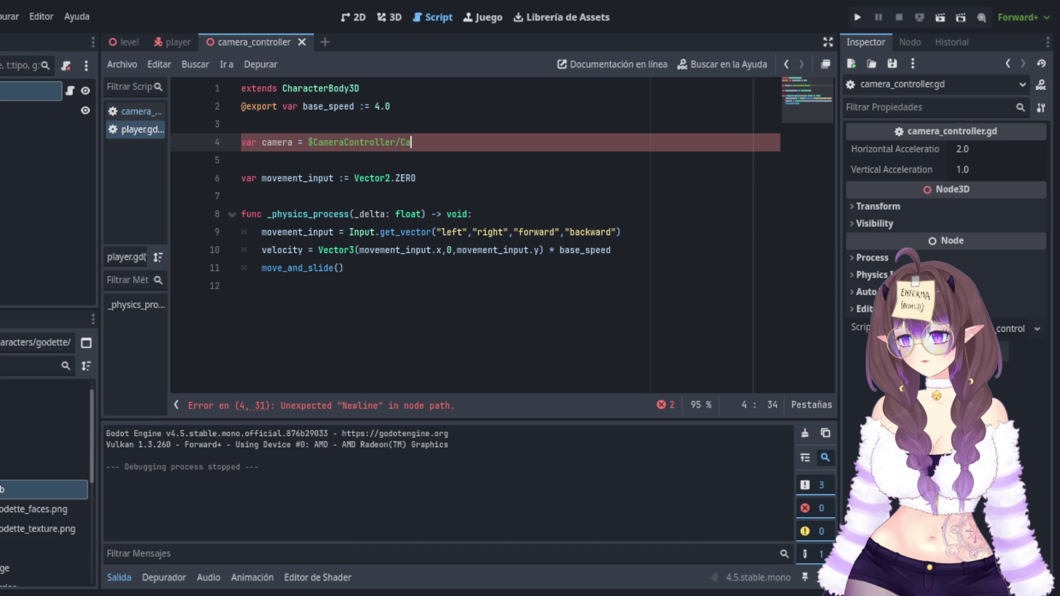
pyautogui.write('3D')
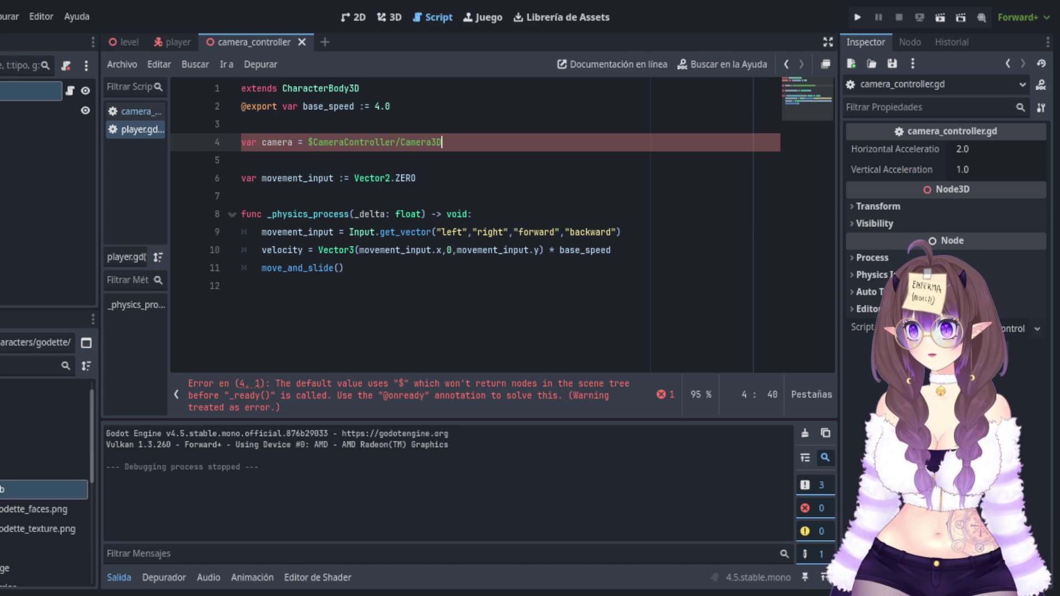
pyautogui.click(241, 142)
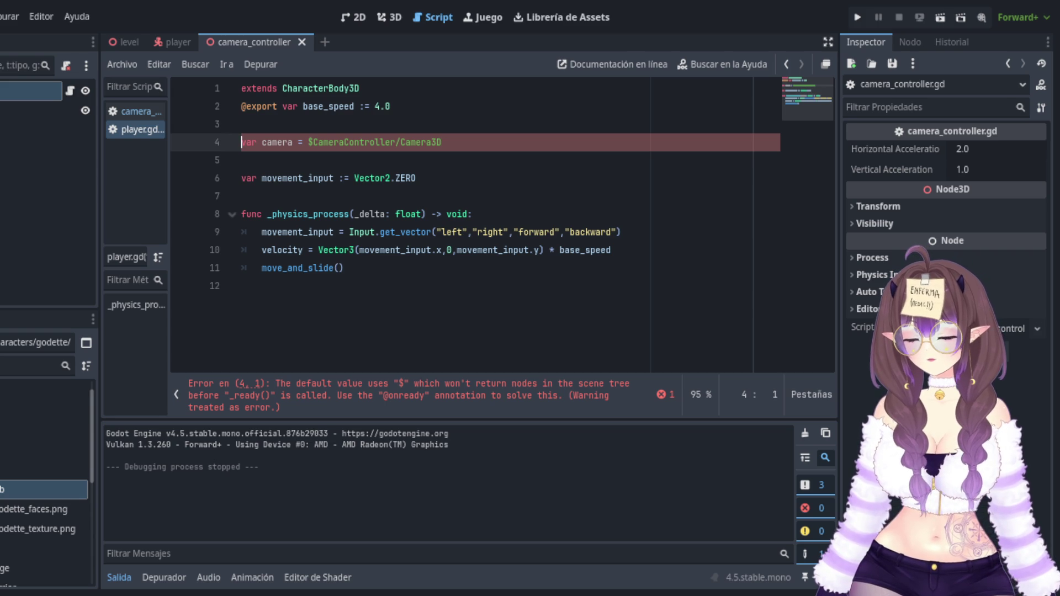
pyautogui.write('Q')
pyautogui.press('BackSpace')
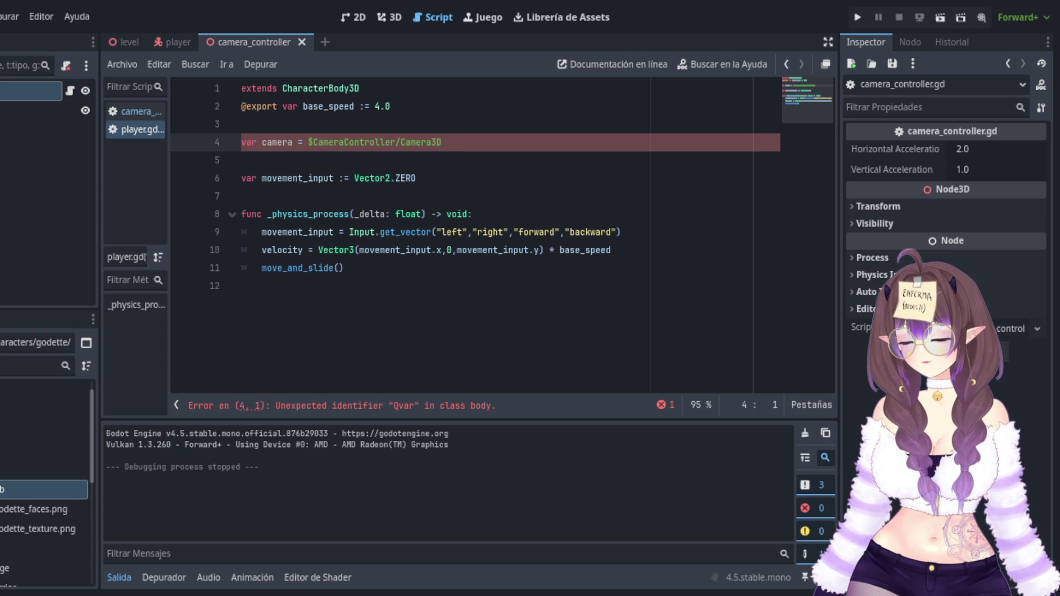
pyautogui.write('Q')
pyautogui.press('BackSpace')
pyautogui.write('@onre')
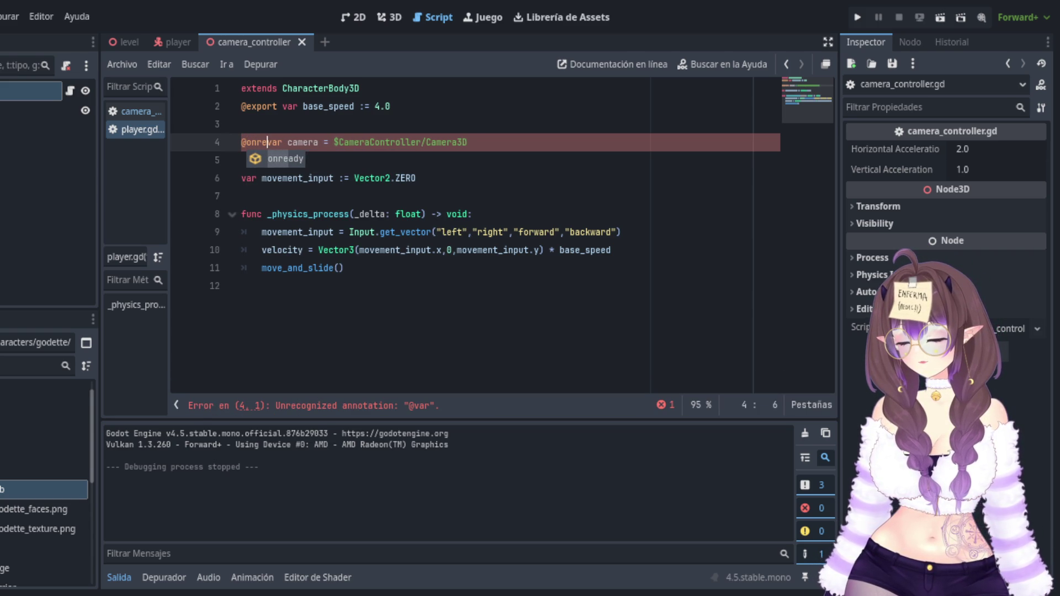
pyautogui.write('ady')
pyautogui.click(488, 142)
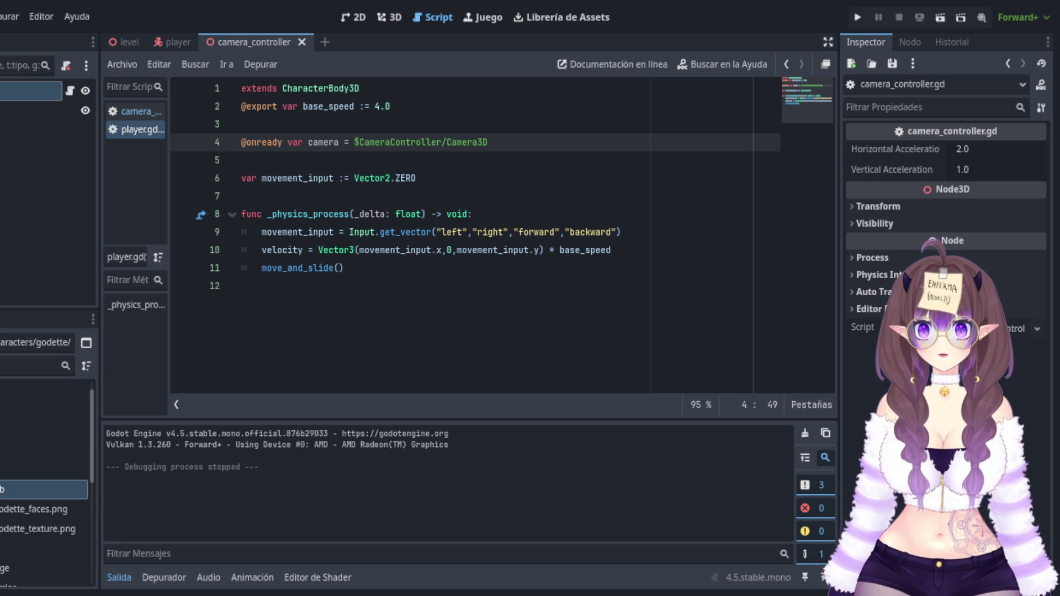
# Write camera.global_rotation.y on an indented line 12 inside _physics_process
pyautogui.click(241, 286)
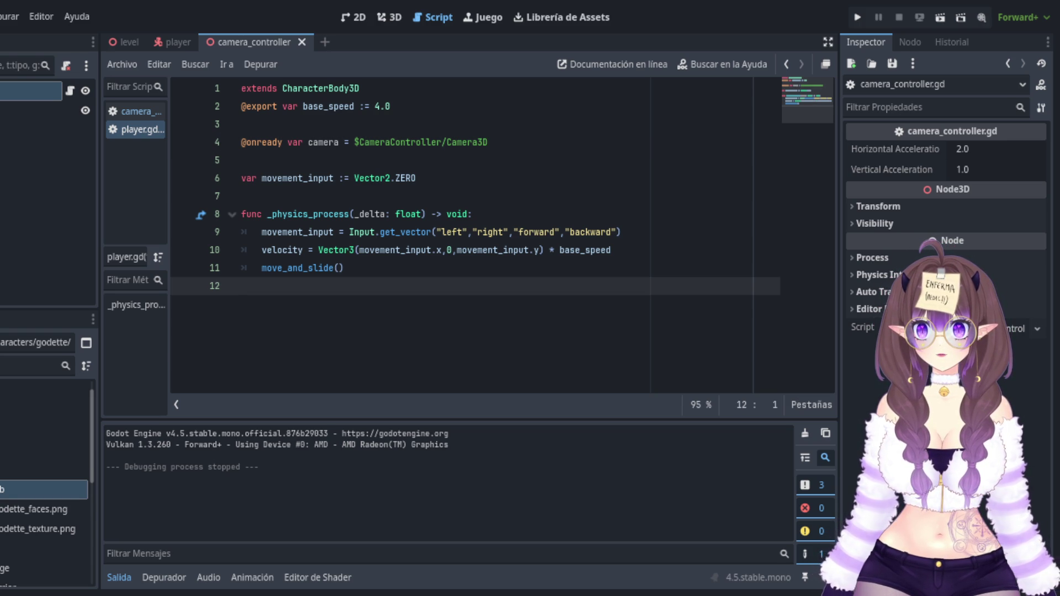
pyautogui.press('Tab')
pyautogui.write('camera')
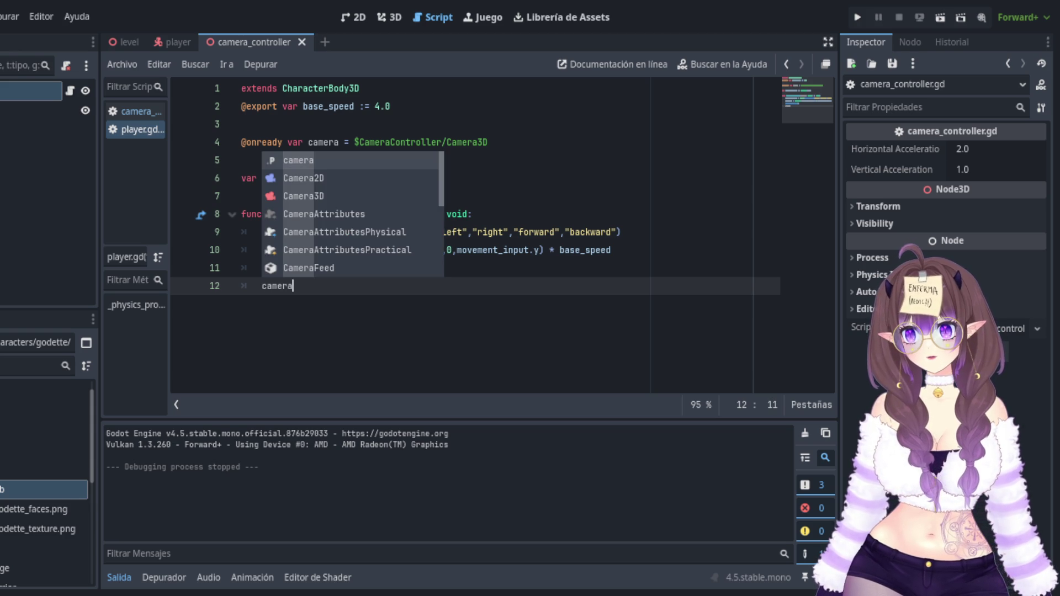
pyautogui.press('Escape')
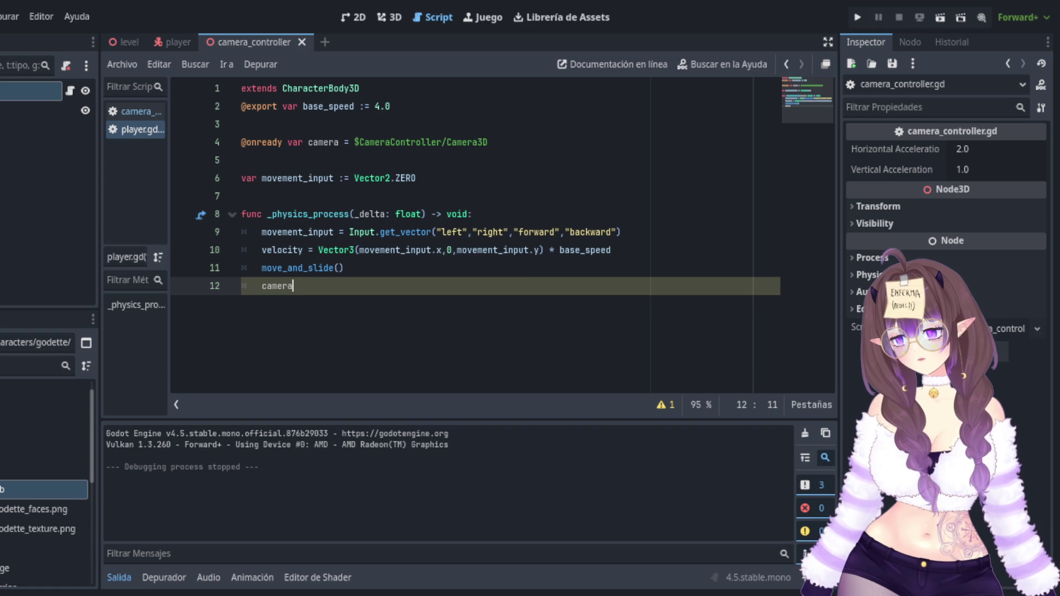
pyautogui.write('.global_rotation')
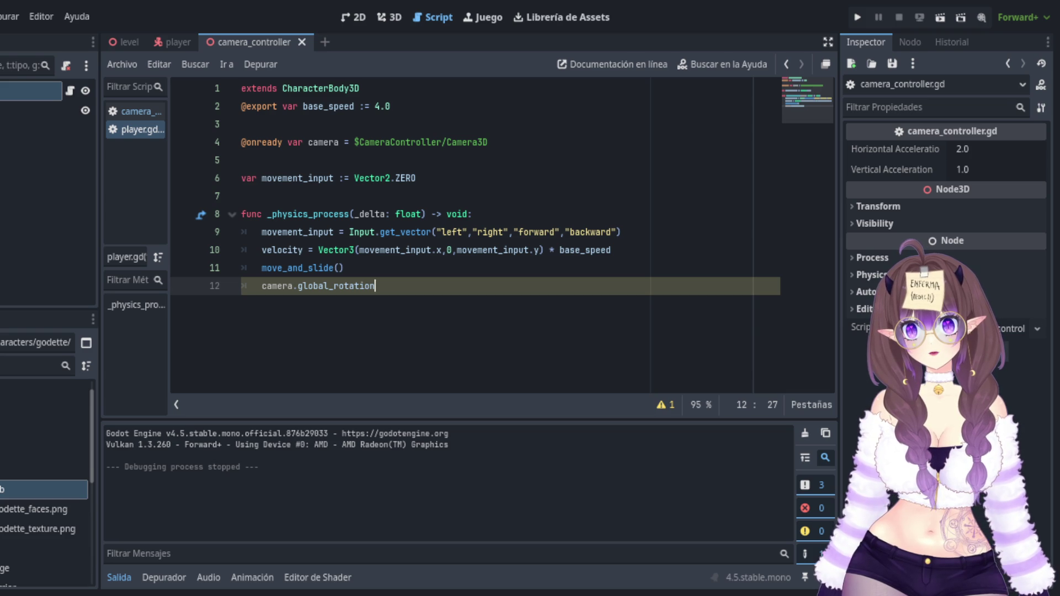
pyautogui.write('.y')
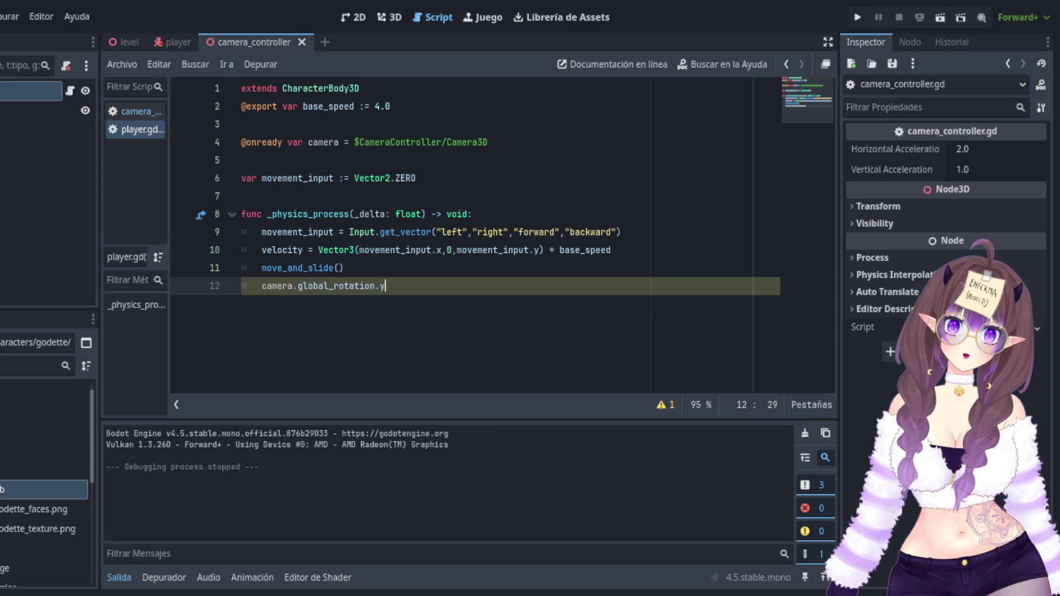
# Remove the camera.global_rotation.y line, then undo to restore it
pyautogui.hotkey('shift', 'Home')
pyautogui.hotkey('shift', 'Home')
pyautogui.press('BackSpace')
pyautogui.press('BackSpace')
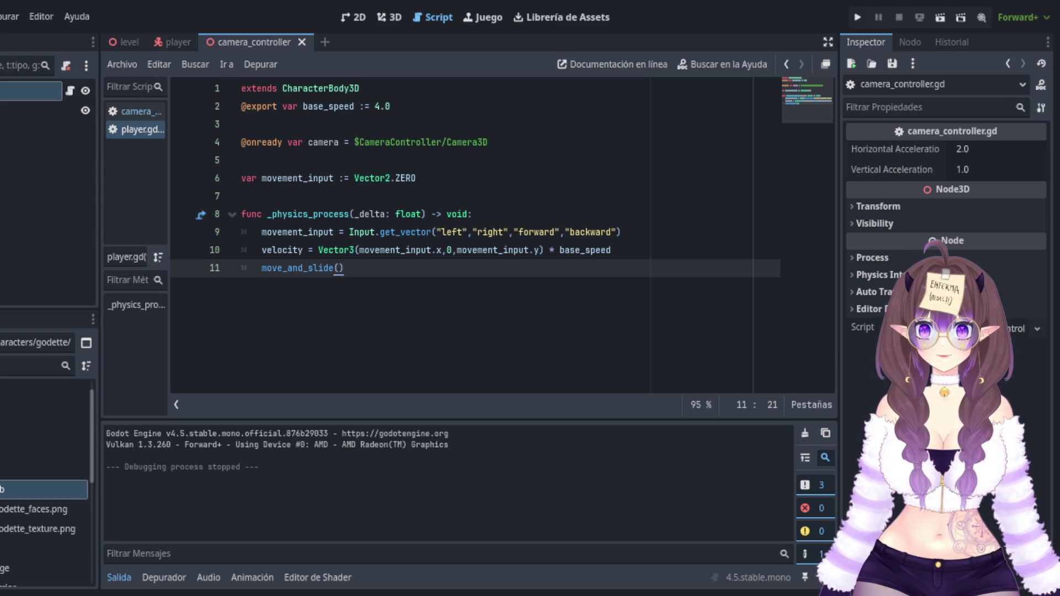
pyautogui.hotkey('ctrl', 'z')
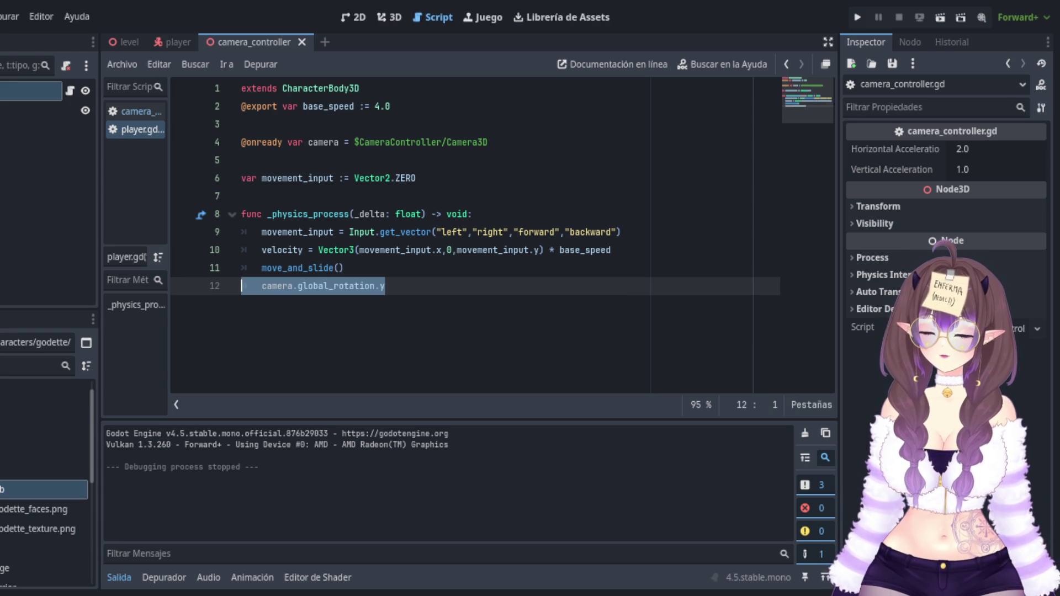
# Delete line 12 and its empty line, leaving the cursor after line 9's get_vector call
pyautogui.click(385, 286)
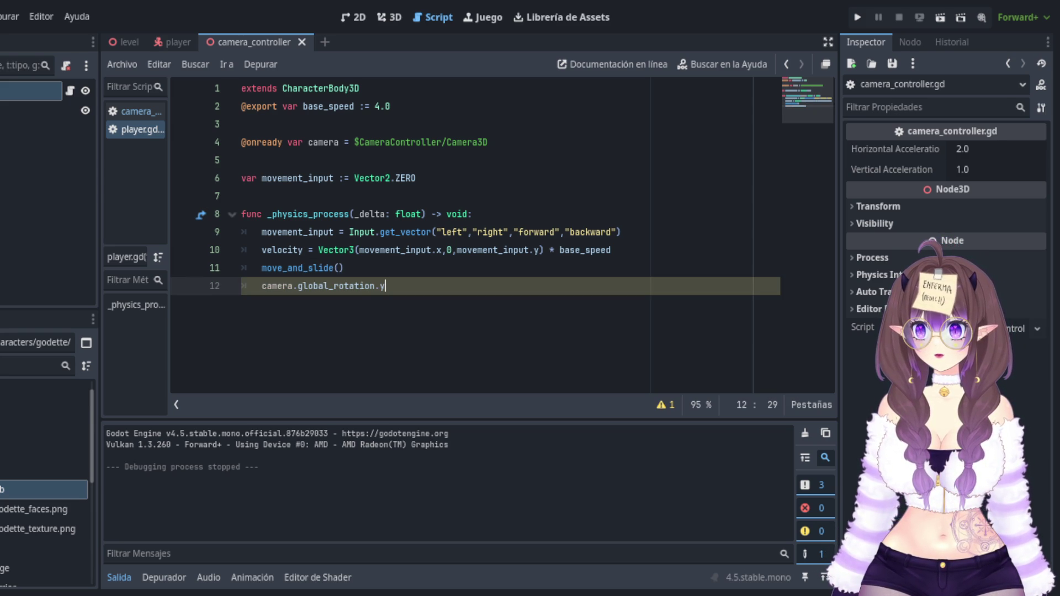
pyautogui.hotkey('ctrl', 'shift', 'Left')
pyautogui.hotkey('ctrl', 'shift', 'Left')
pyautogui.hotkey('ctrl', 'shift', 'Left')
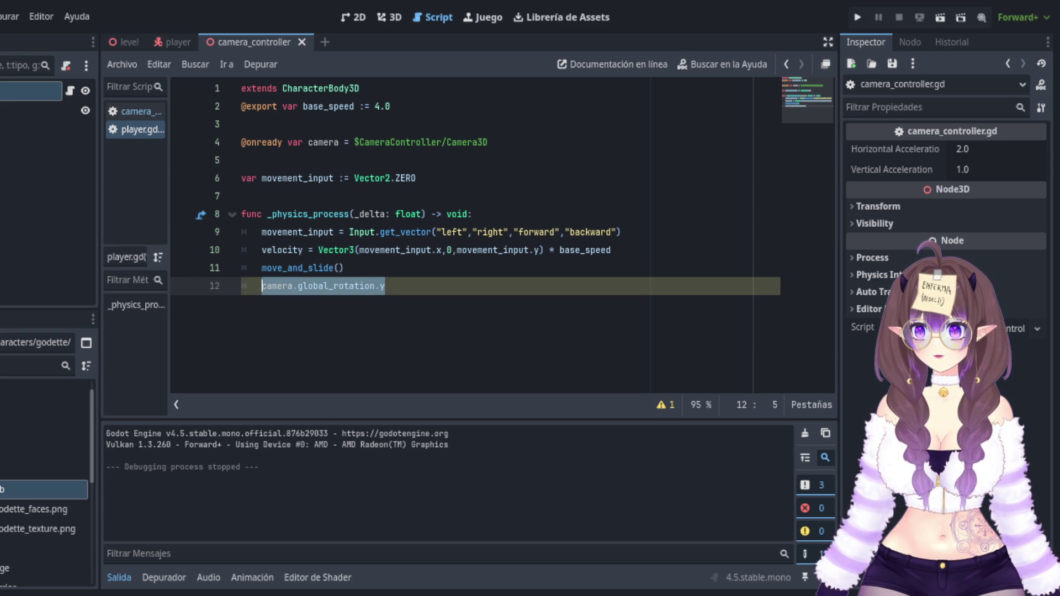
pyautogui.press('BackSpace')
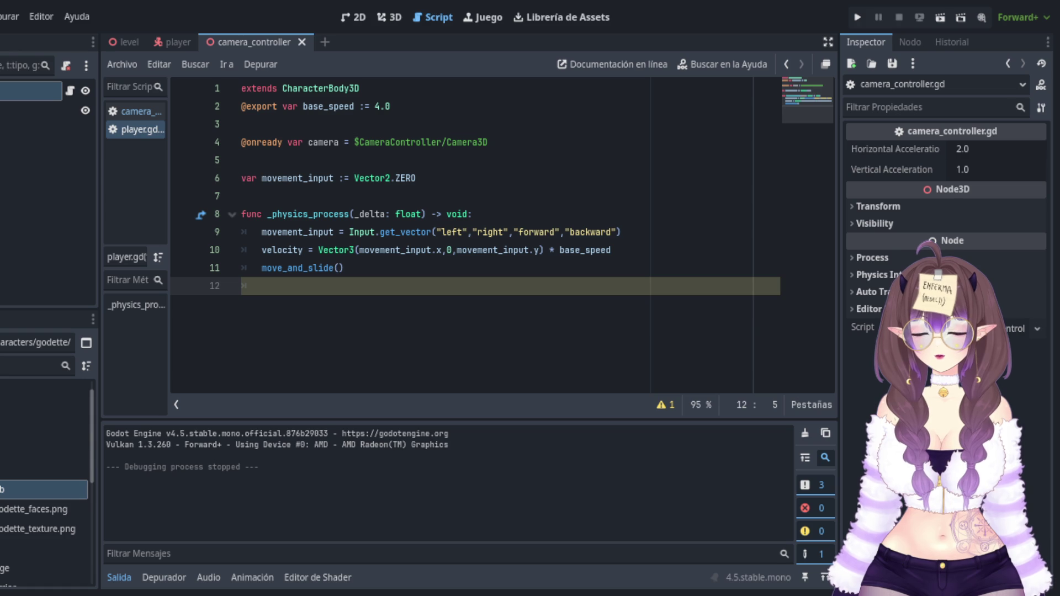
pyautogui.press('BackSpace')
pyautogui.press('BackSpace')
pyautogui.click(621, 232)
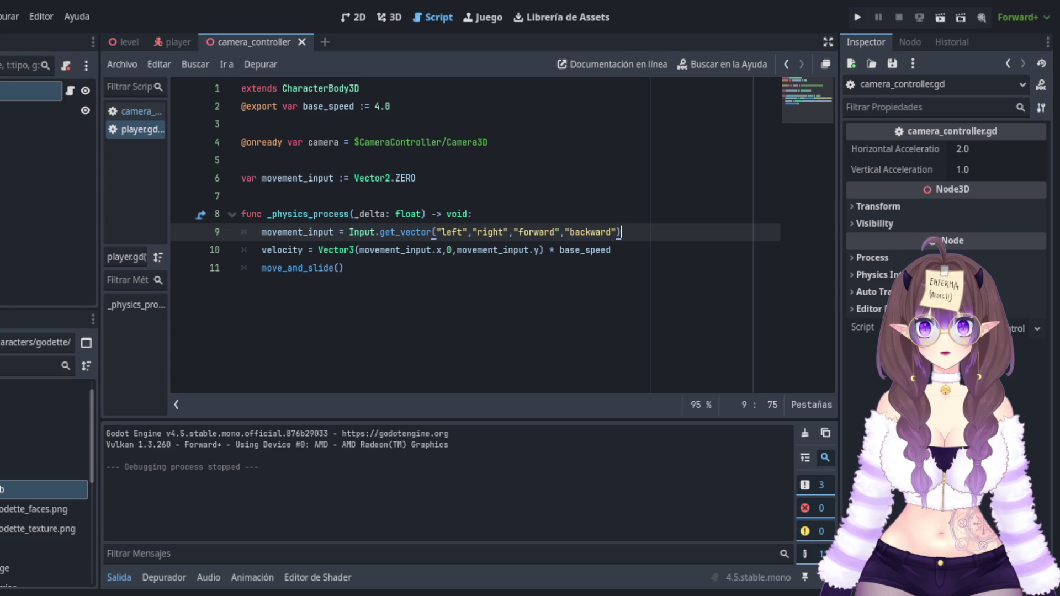
# Append .rotated(camera.global_rotation.y) to the get_vector call on line 9 and save player.gd
pyautogui.write('rotast')
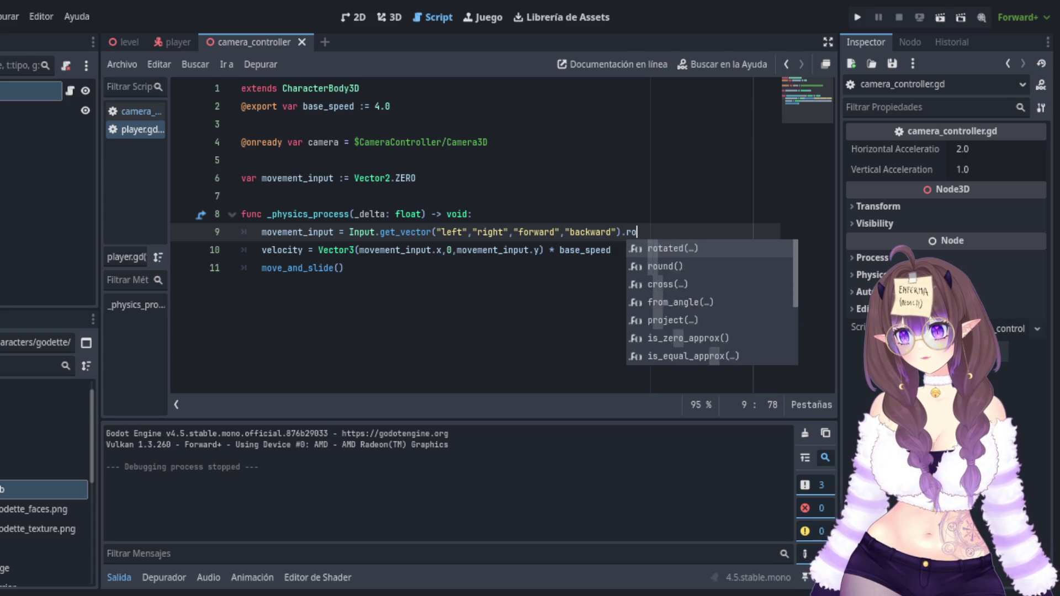
pyautogui.press('BackSpace')
pyautogui.press('BackSpace')
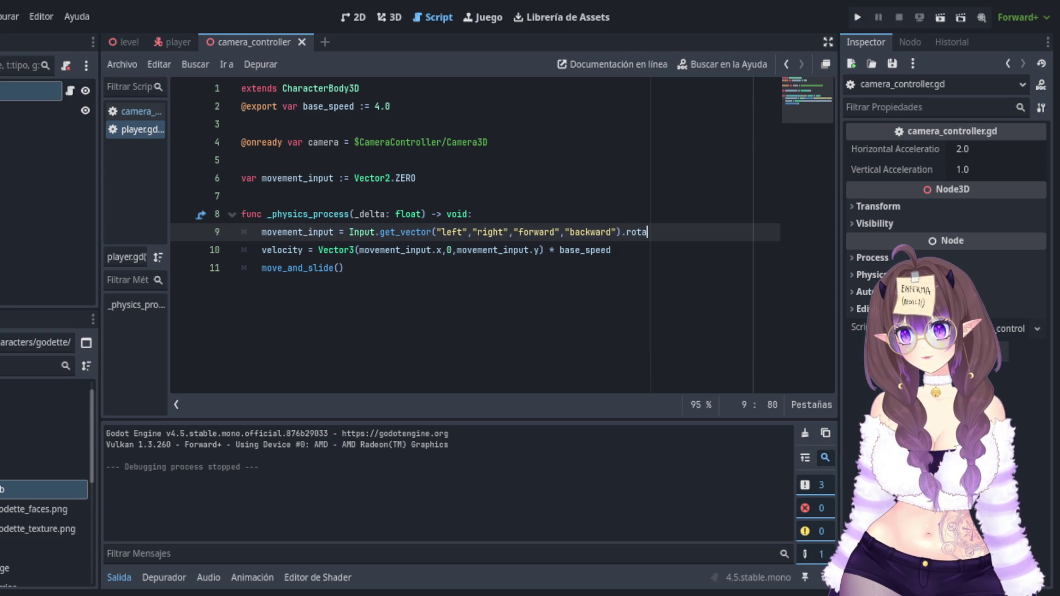
pyautogui.write('ted')
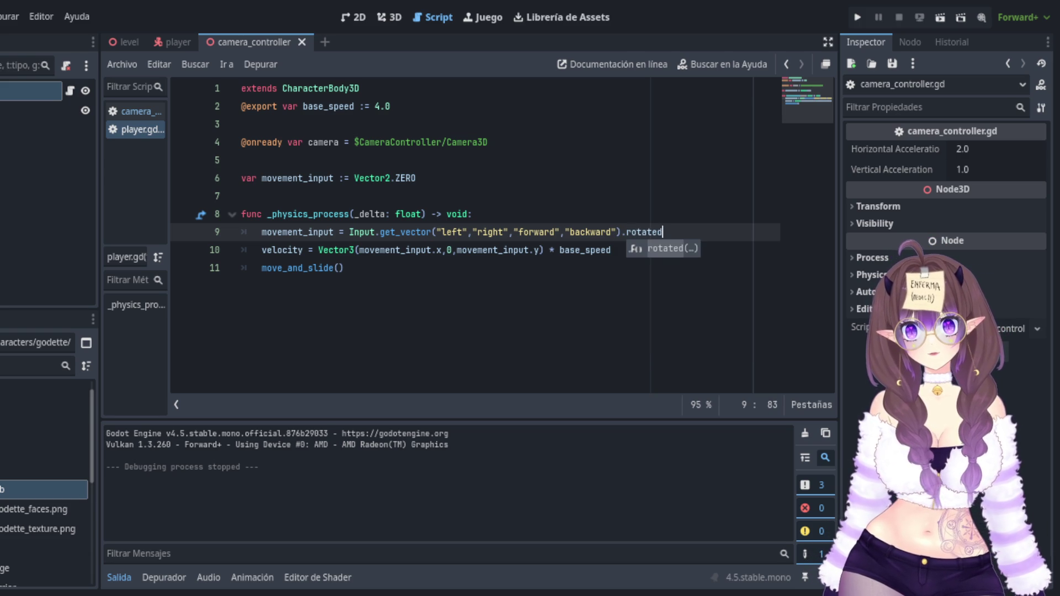
pyautogui.press('Return')
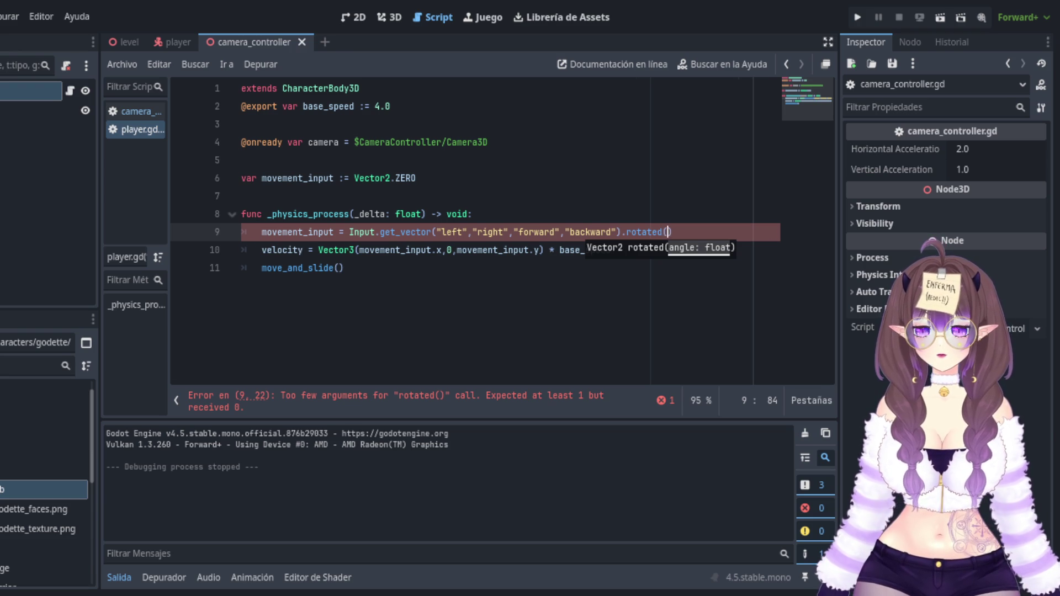
pyautogui.write('camera.global_rotation.y')
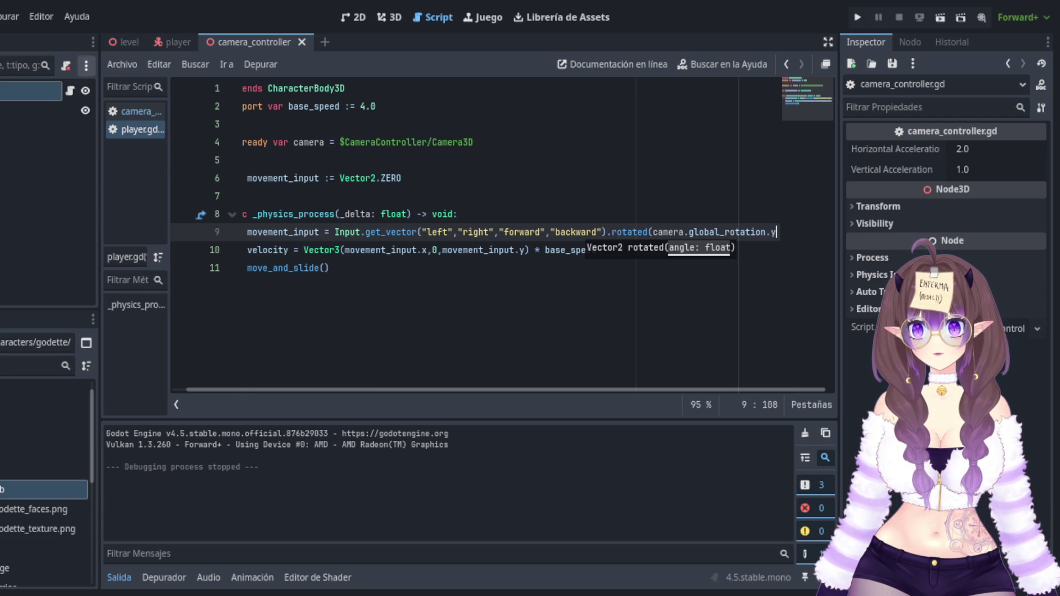
pyautogui.hotkey('ctrl', 's')
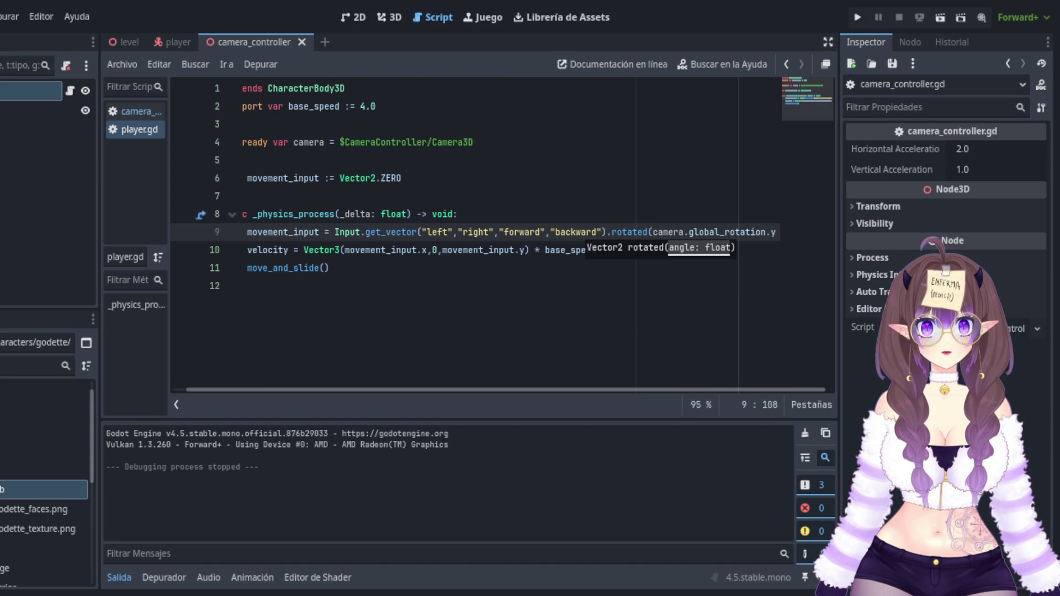
pyautogui.click(653, 232)
# Negate the angle to rotated(-camera.global_rotation.y) and run the game with F5
pyautogui.write('-')
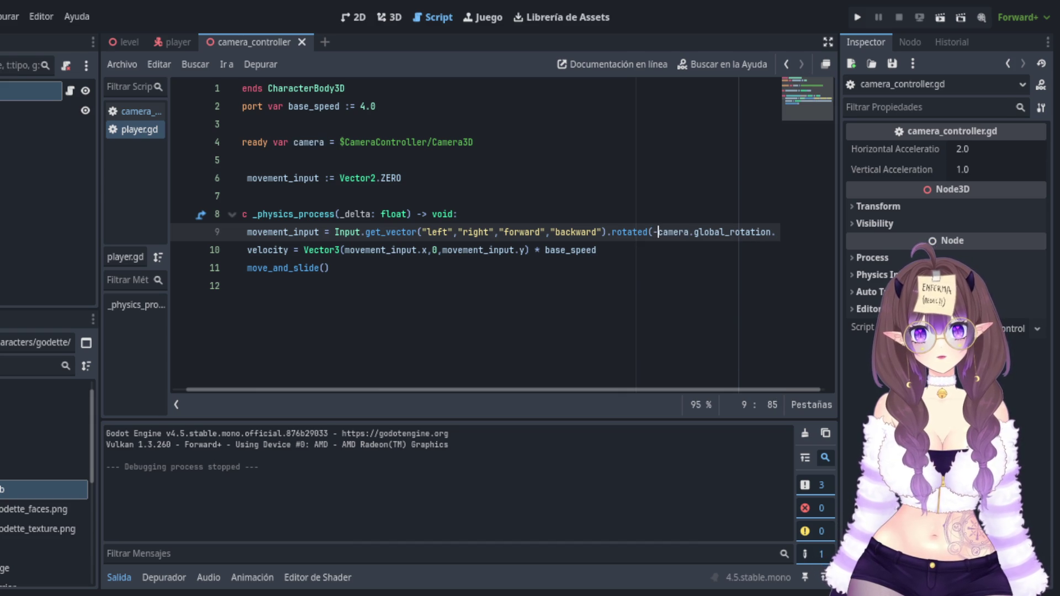
pyautogui.press('F5')
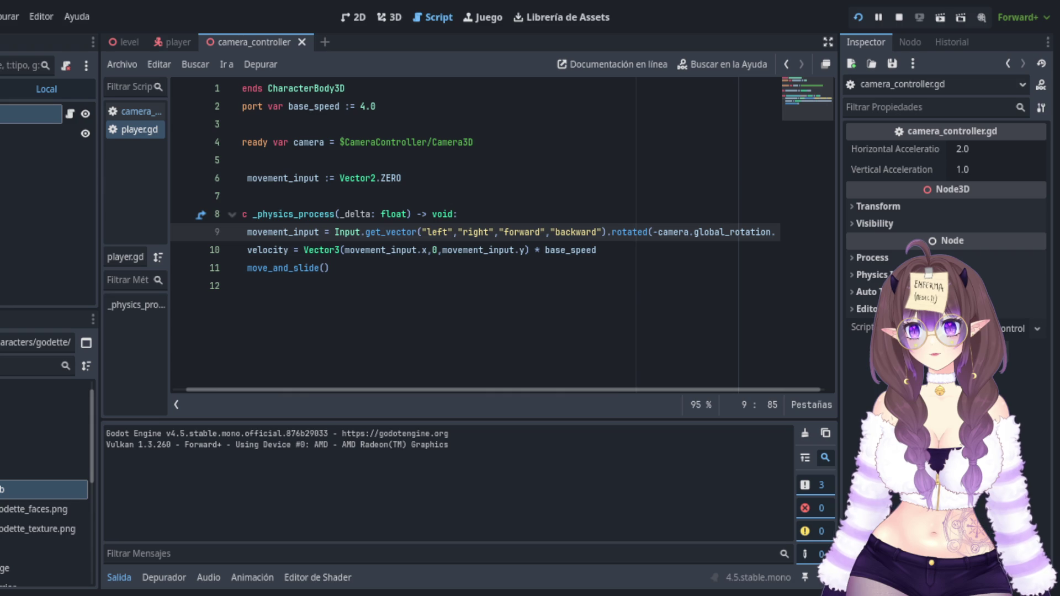
# Stop the running game and return to the Script workspace showing camera_controller.gd
pyautogui.press('F8')
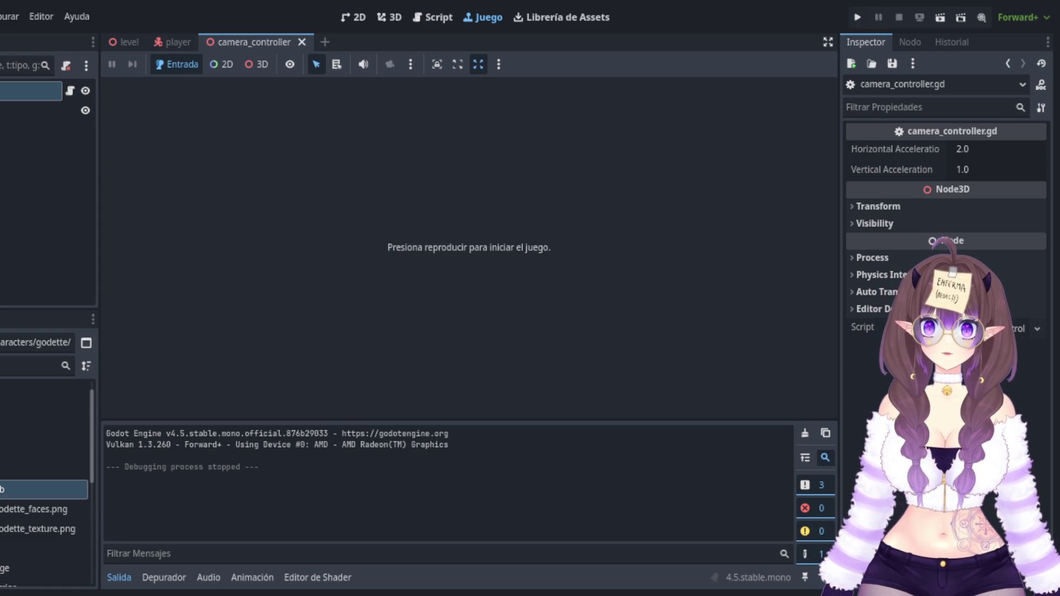
pyautogui.click(70, 91)
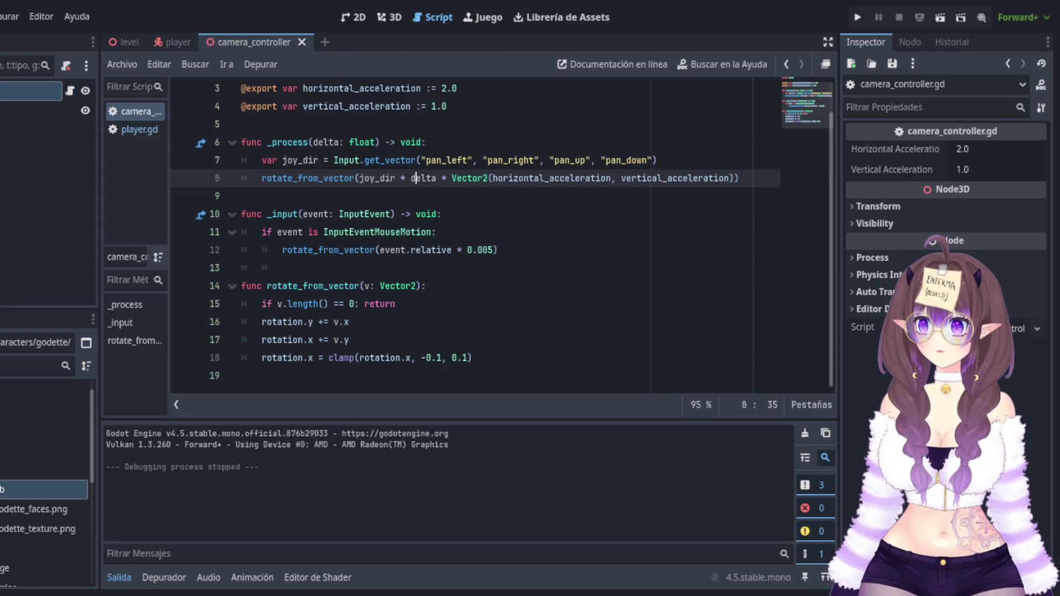
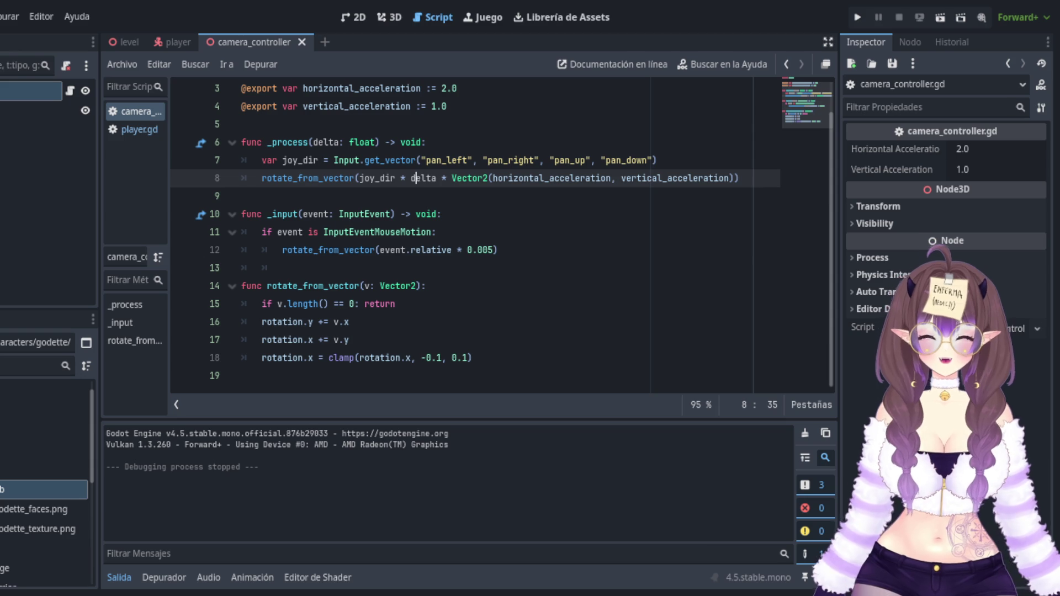
# Place the cursor at the end of the mouse-motion rotation line in camera_controller.gd
pyautogui.click(498, 250)
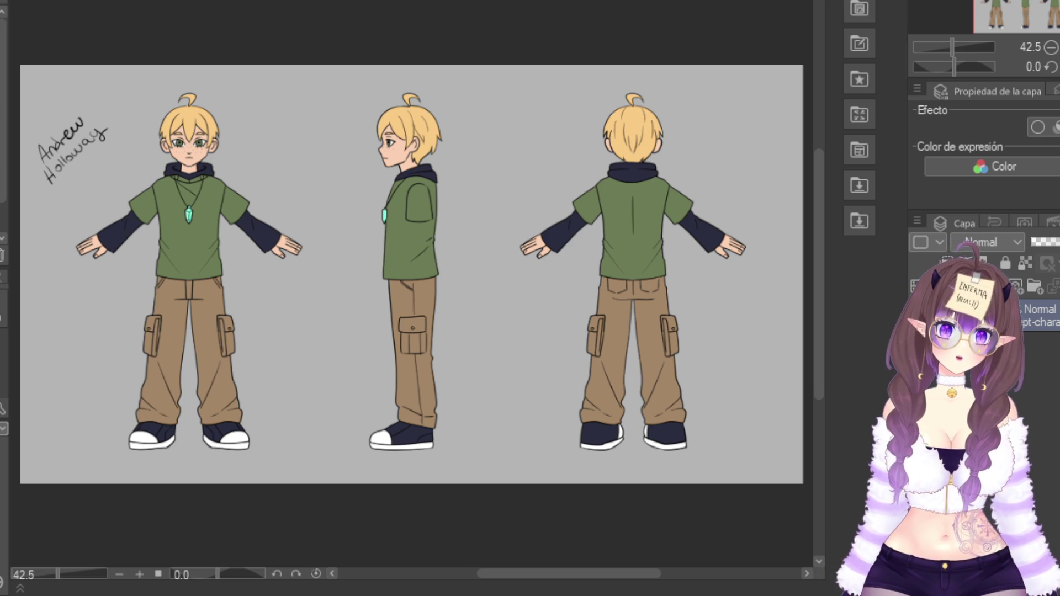
# Stretch the turnaround canvas upward above the characters with Free Transform
pyautogui.hotkey('ctrl', '-')
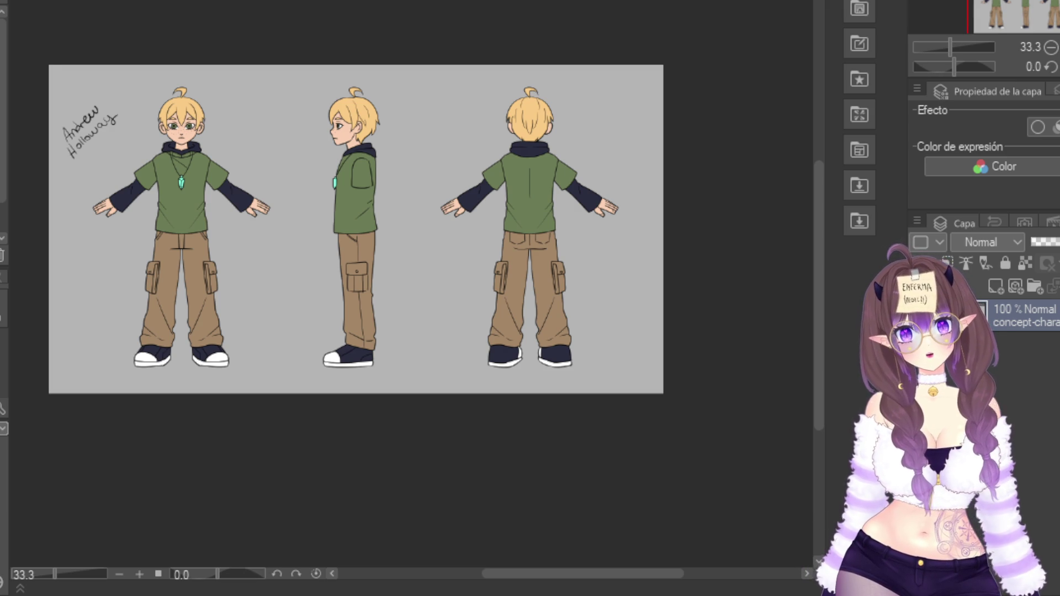
pyautogui.hotkey('ctrl', 't')
pyautogui.hotkey('ctrl', '-')
pyautogui.moveTo(344, 147); pyautogui.dragTo(345, 53)
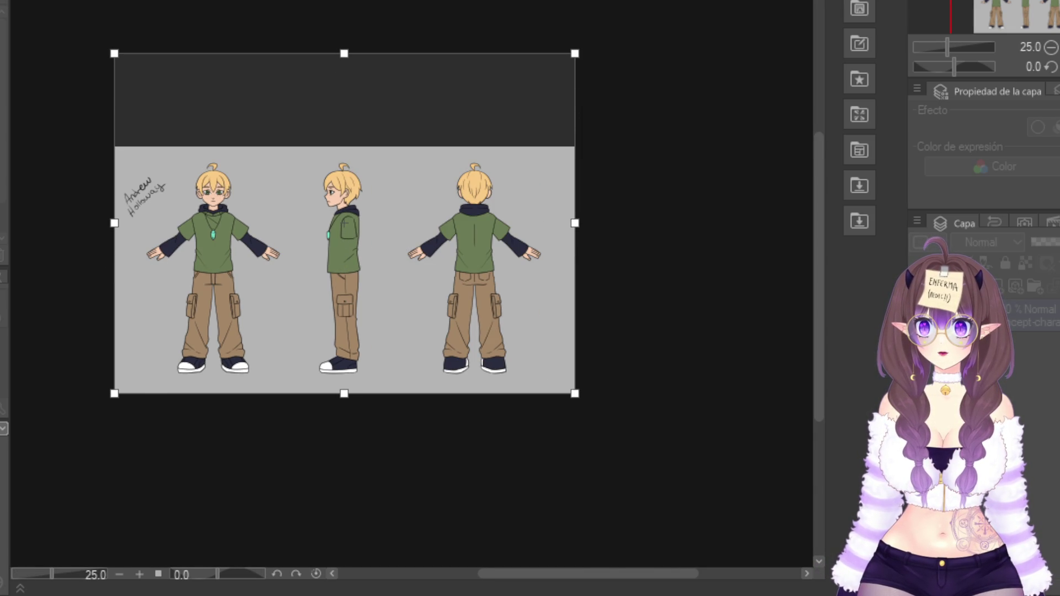
pyautogui.press('Return')
pyautogui.hotkey('ctrl', '+')
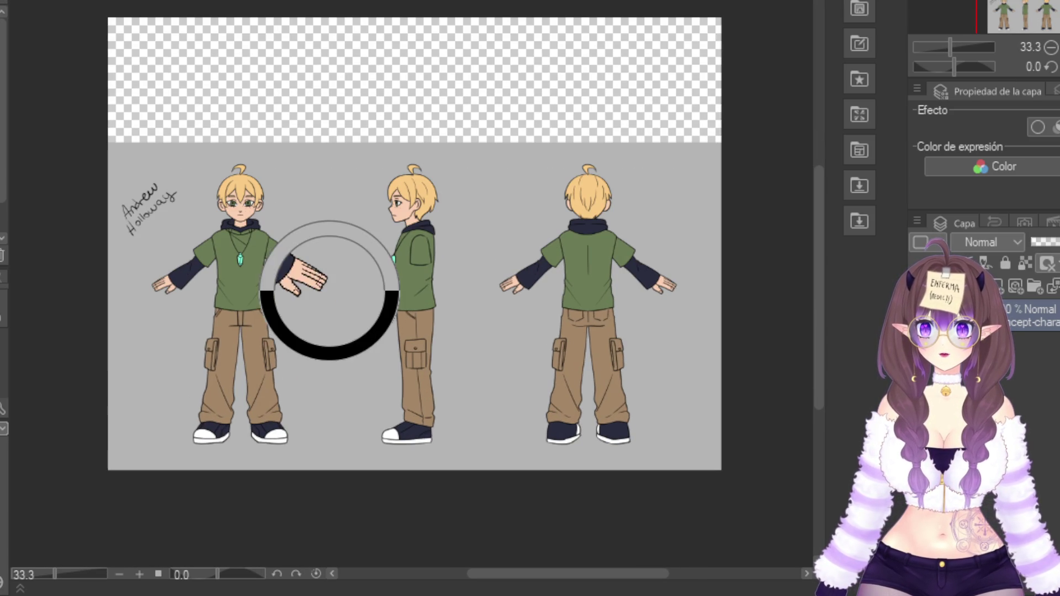
# Add a grey-filled Capa 1 beneath the sheet, then a new top layer Capa 2
pyautogui.hotkey('ctrl', 'shift', 'n')
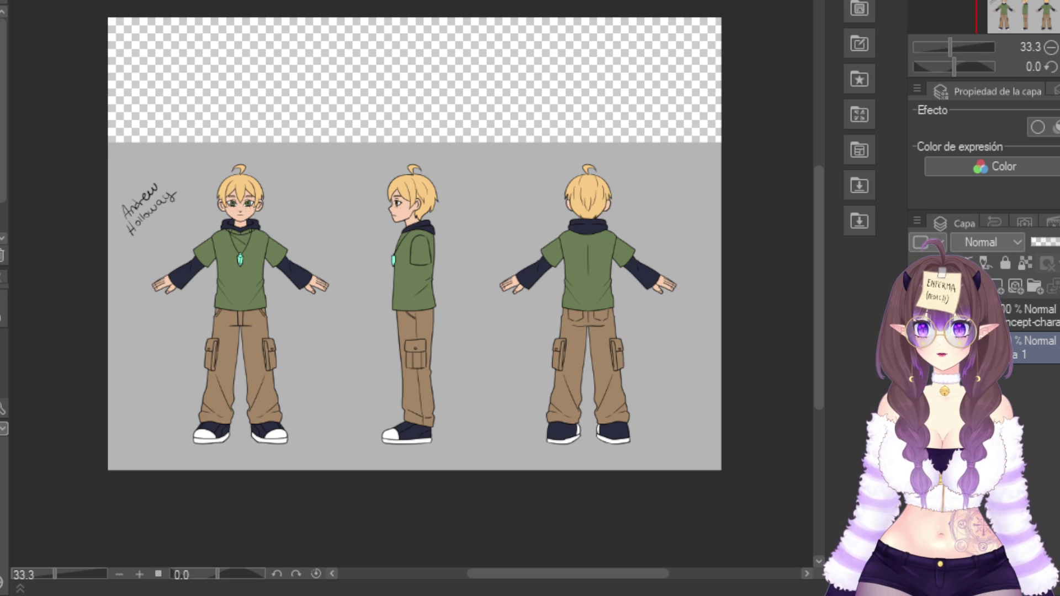
pyautogui.hotkey('alt', 'BackSpace')
pyautogui.hotkey('ctrl', 'shift', 'n')
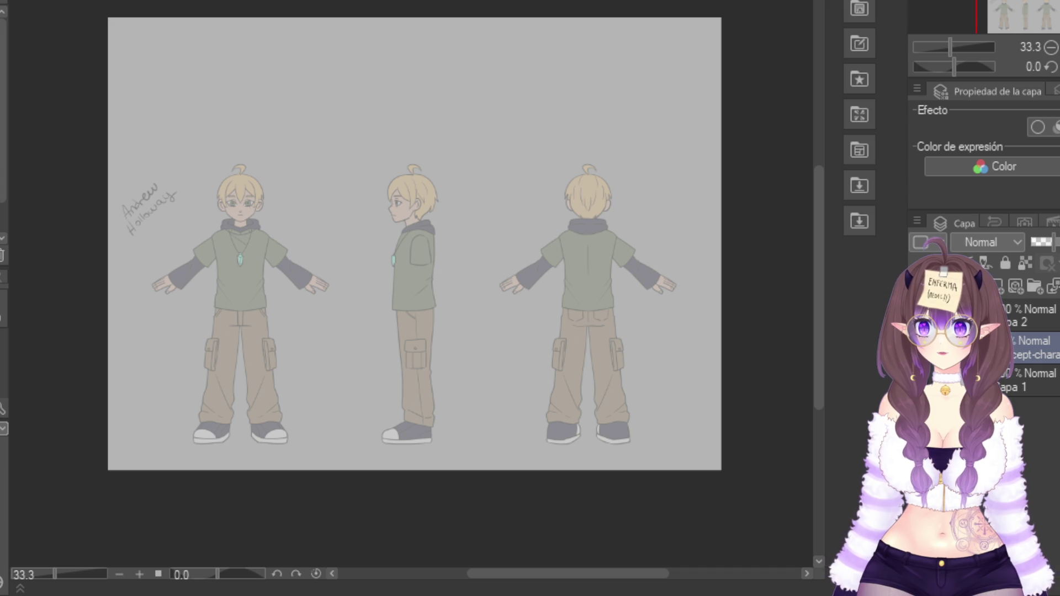
pyautogui.click(1033, 315)
pyautogui.scroll(1, 439, 133)
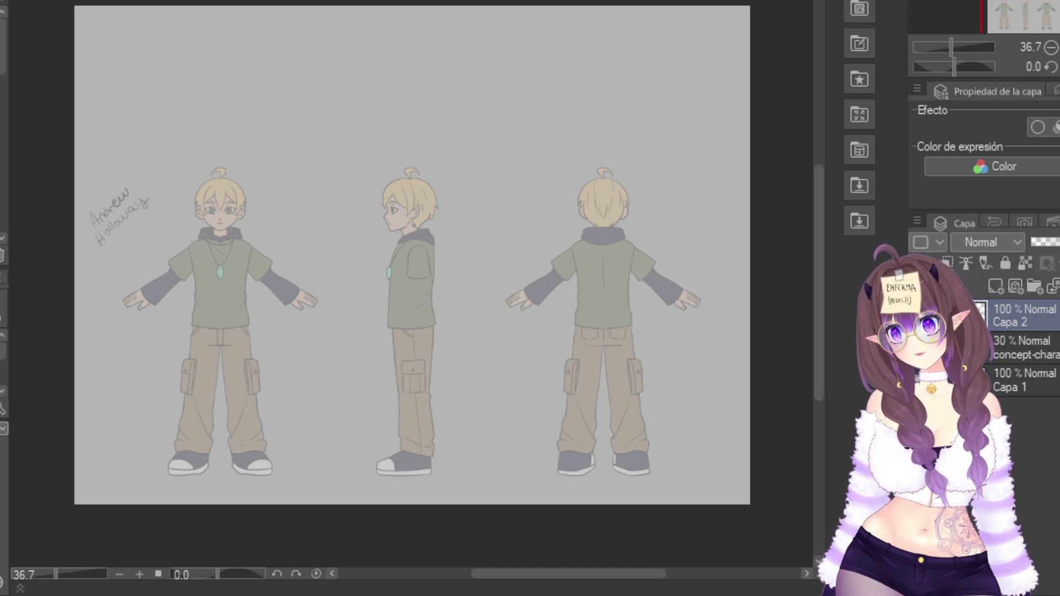
pyautogui.moveTo(218, 32)
pyautogui.mouseDown()
pyautogui.moveTo(206, 49)
pyautogui.moveTo(264, 115)
pyautogui.mouseUp()
pyautogui.hotkey('ctrl', 'z')
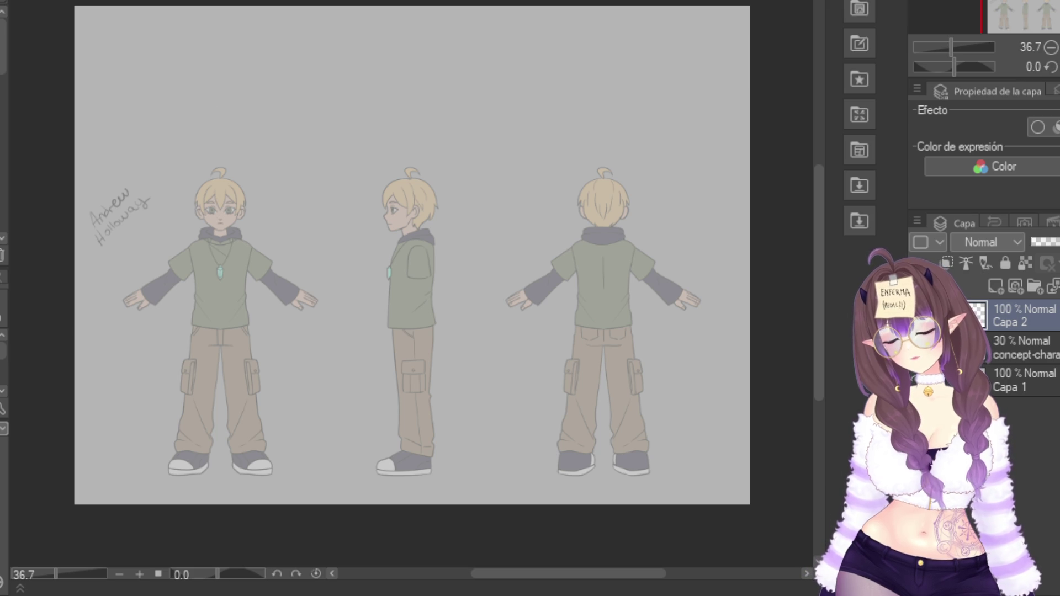
pyautogui.moveTo(444, 95)
pyautogui.mouseDown()
pyautogui.moveTo(525, 96)
pyautogui.moveTo(610, 141)
pyautogui.mouseUp()
pyautogui.hotkey('ctrl', 'z')
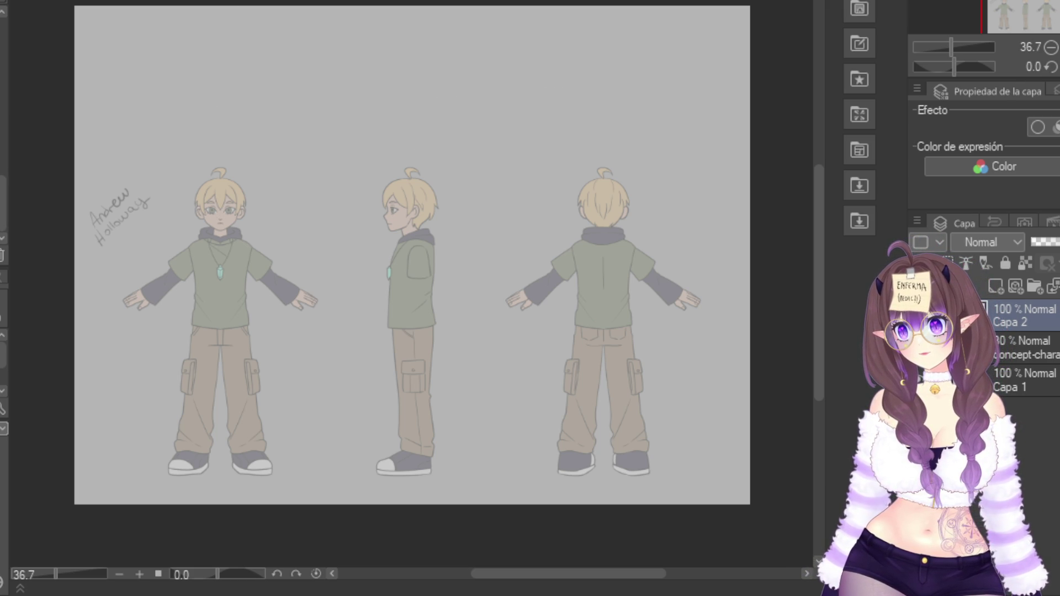
pyautogui.moveTo(226, 43)
pyautogui.mouseDown()
pyautogui.moveTo(297, 87)
pyautogui.moveTo(462, 81)
pyautogui.mouseUp()
pyautogui.hotkey('ctrl', 'z')
pyautogui.scroll(2, 210, 64)
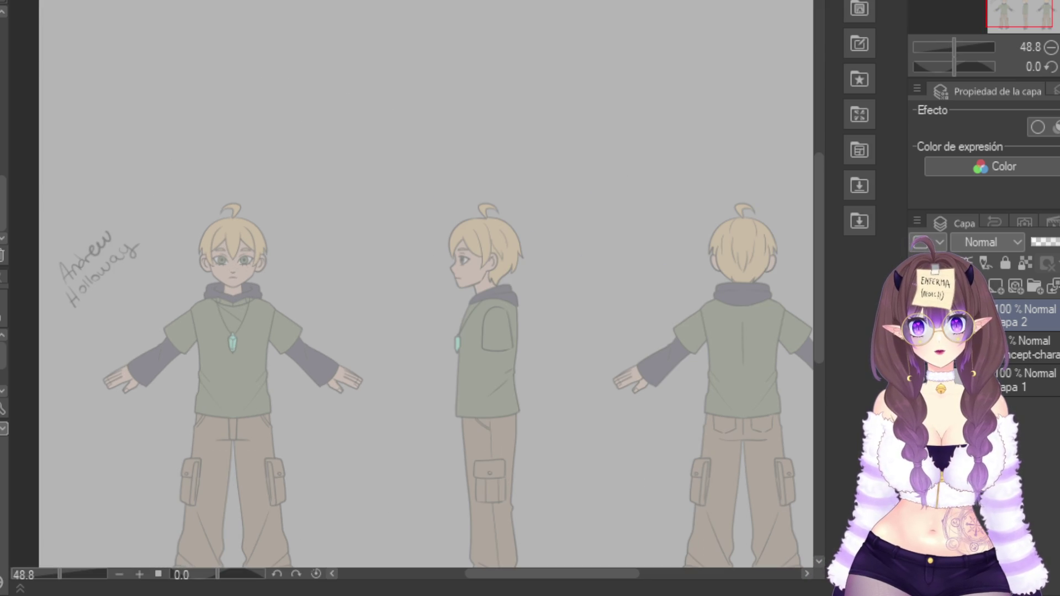
pyautogui.moveTo(639, 198); pyautogui.dragTo(617, 94)
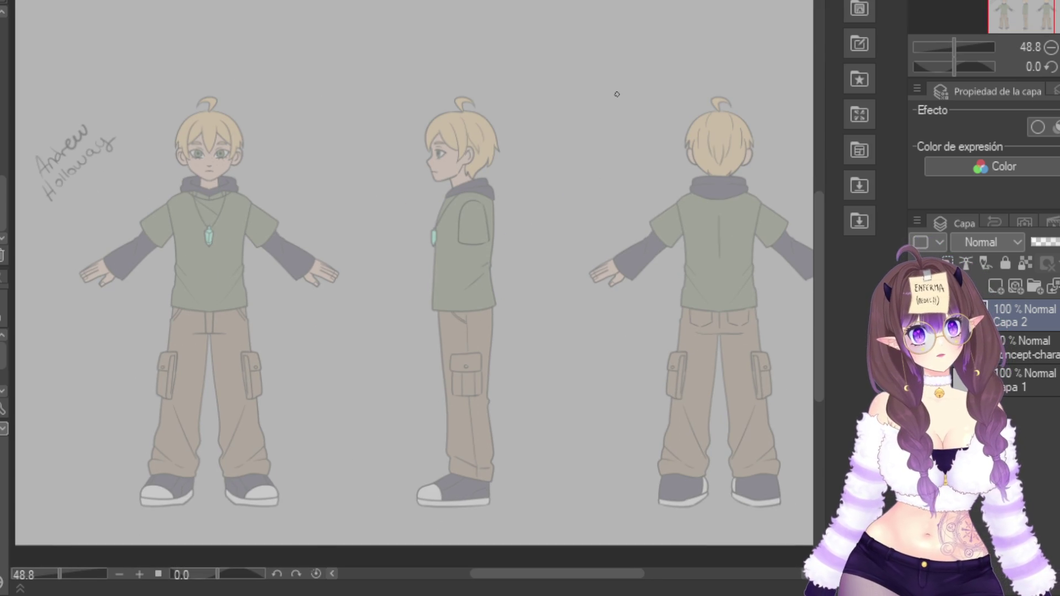
pyautogui.scroll(2, 580, 230)
pyautogui.scroll(-3, 521, 284)
pyautogui.scroll(1, 259, 348)
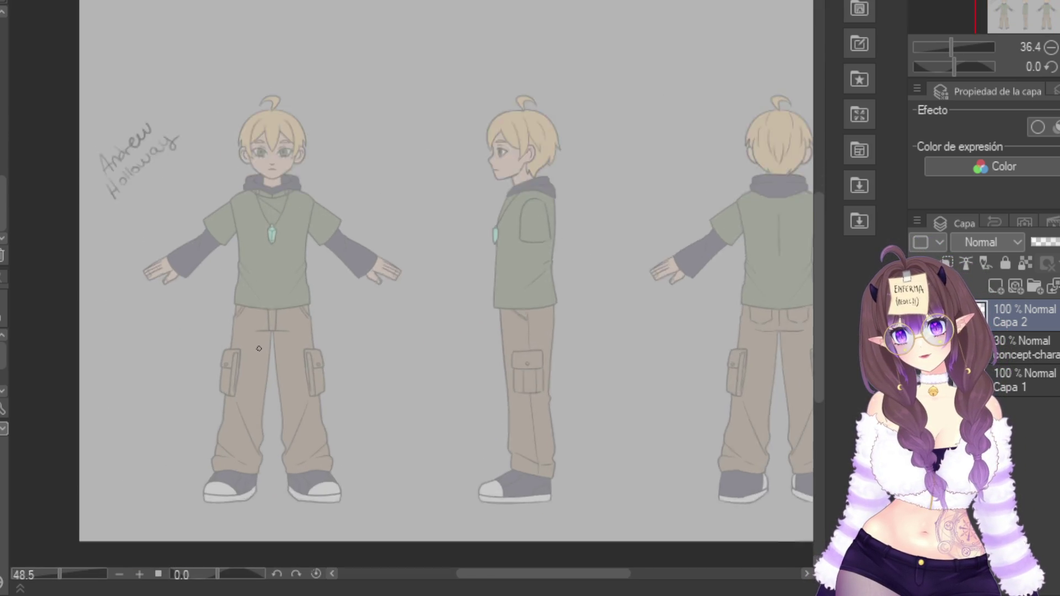
pyautogui.scroll(1, 259, 348)
pyautogui.scroll(-1, 383, 76)
pyautogui.scroll(1, 251, 28)
pyautogui.scroll(2, 219, 132)
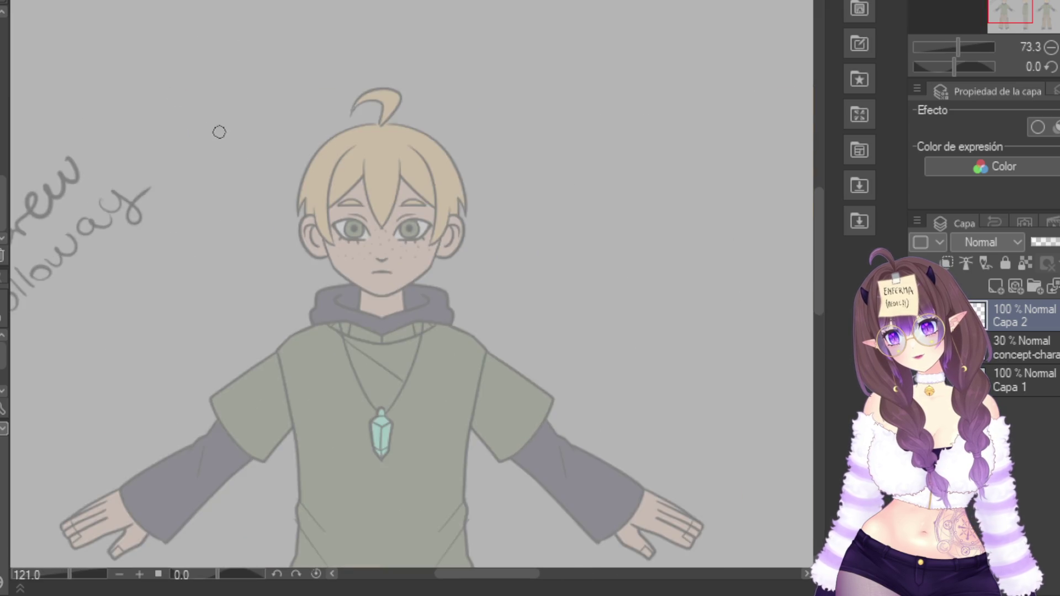
pyautogui.scroll(3, 335, 225)
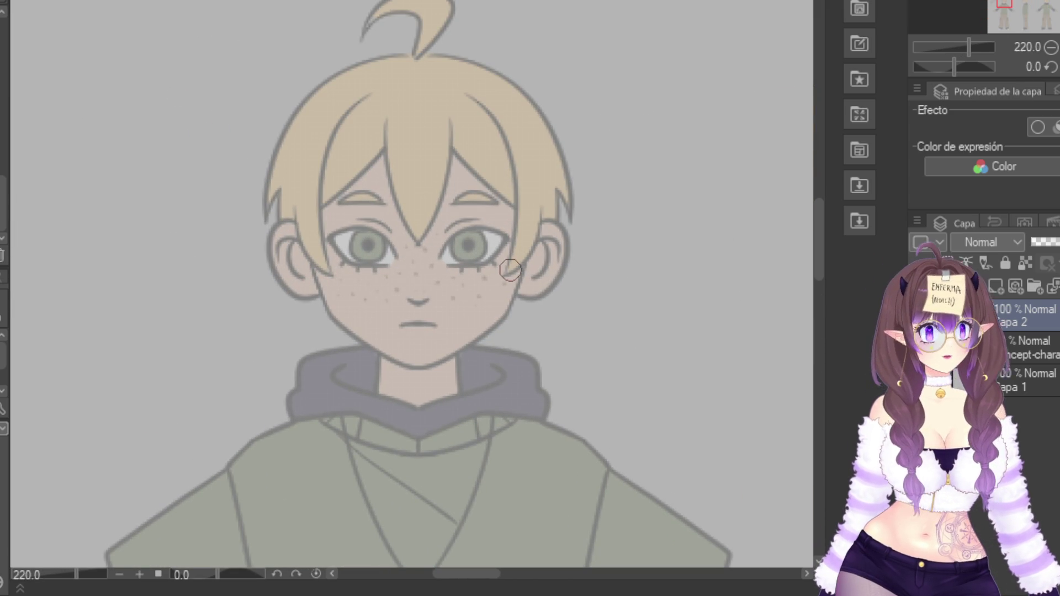